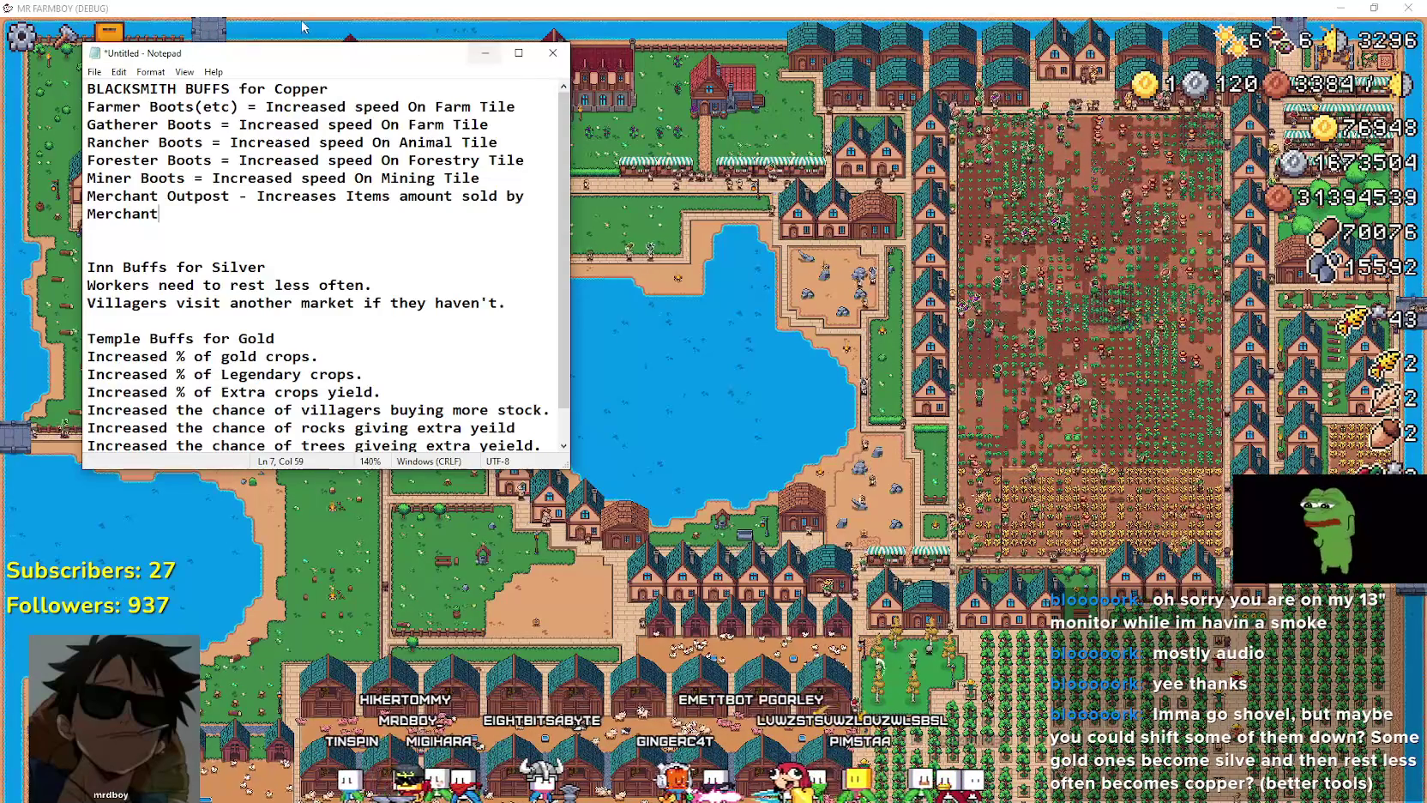
Step: Move the buff notes window left over the map, shrink it, and review the Blacksmith, Inn and Temple buffs
left_click_drag(256, 57, 565, 50)
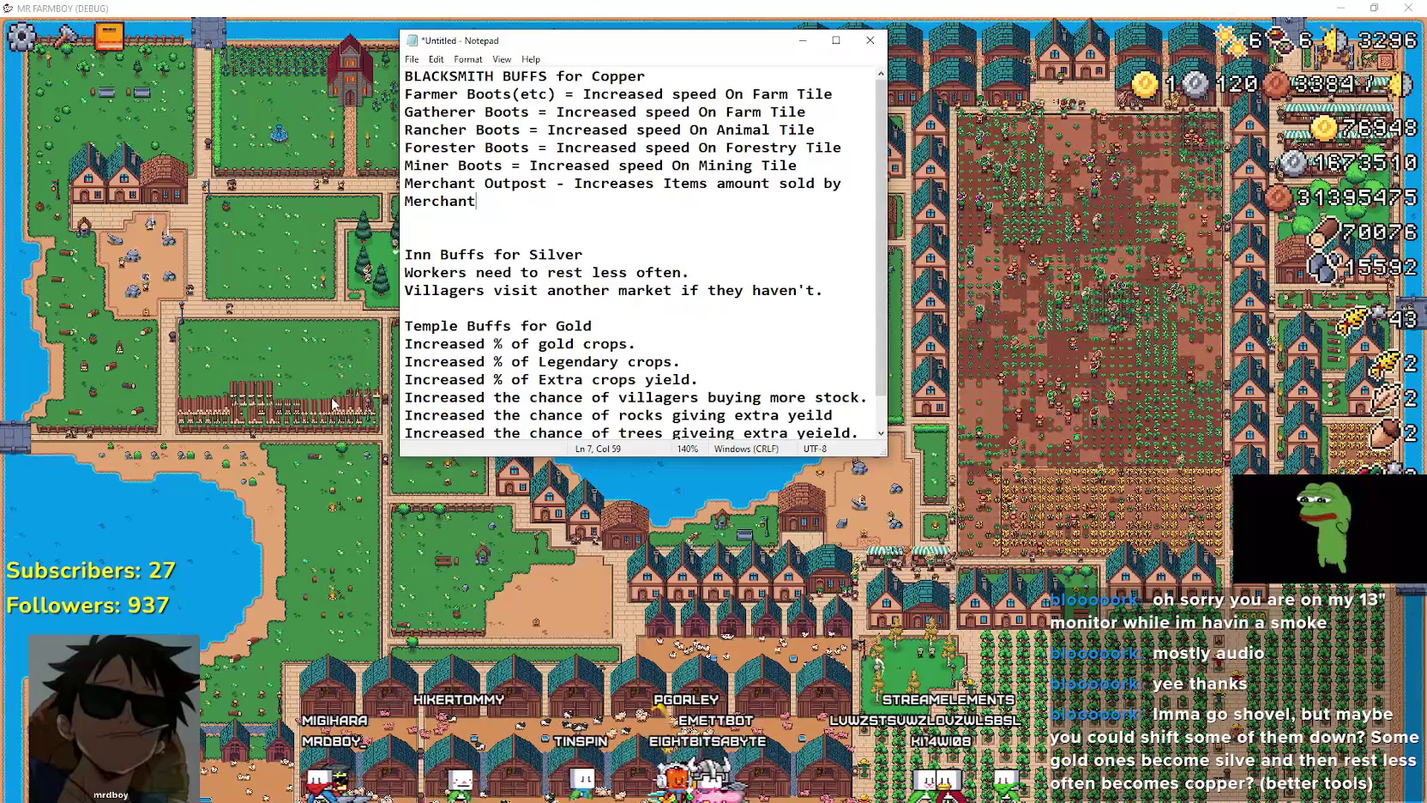
scroll(512, 220, "down", 1)
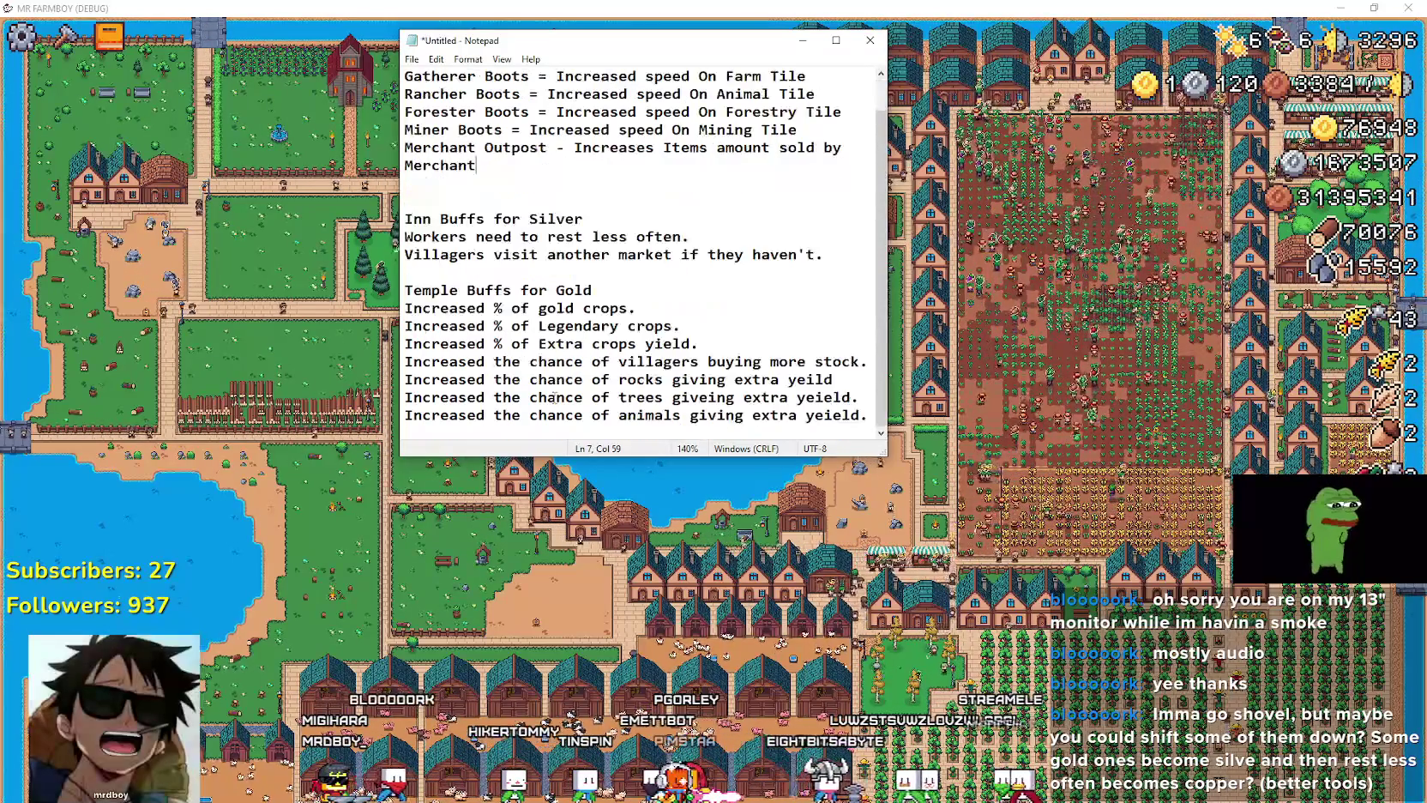
scroll(511, 221, "up", 1)
left_click(511, 220)
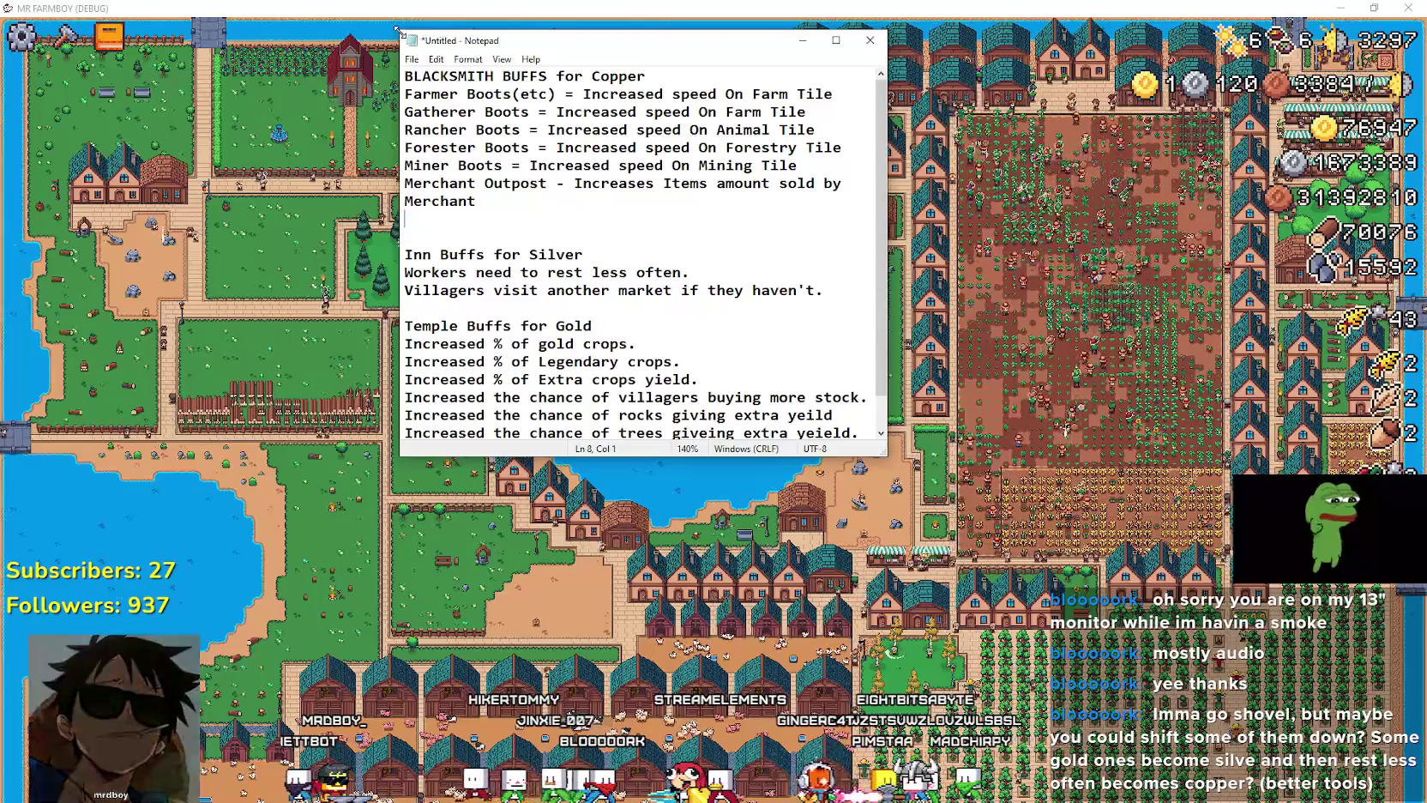
mouse_move(403, 40)
left_mouse_down()
mouse_move(270, 120)
mouse_move(323, 88)
mouse_move(234, 125)
left_mouse_up()
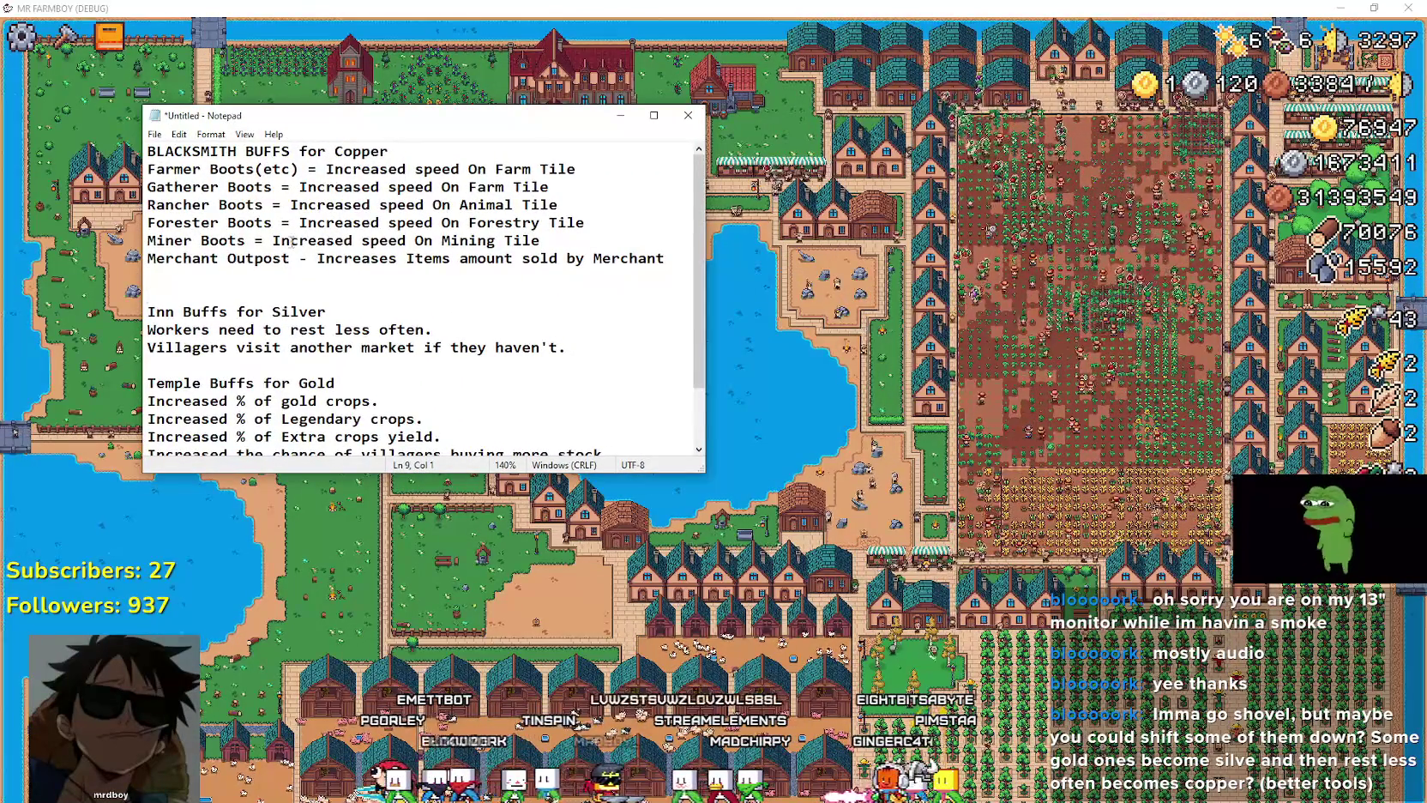
scroll(305, 228, "down", 1)
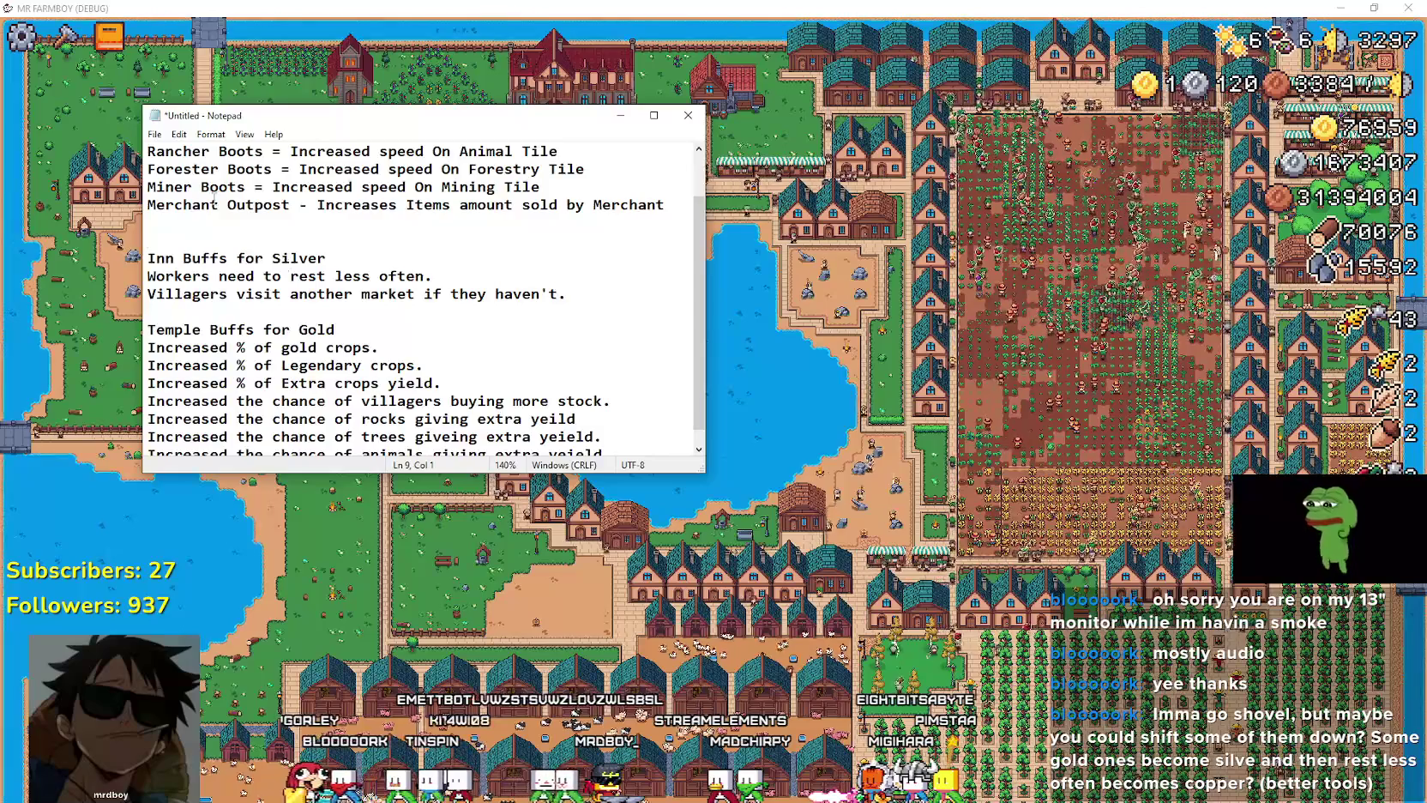
scroll(213, 195, "up", 1)
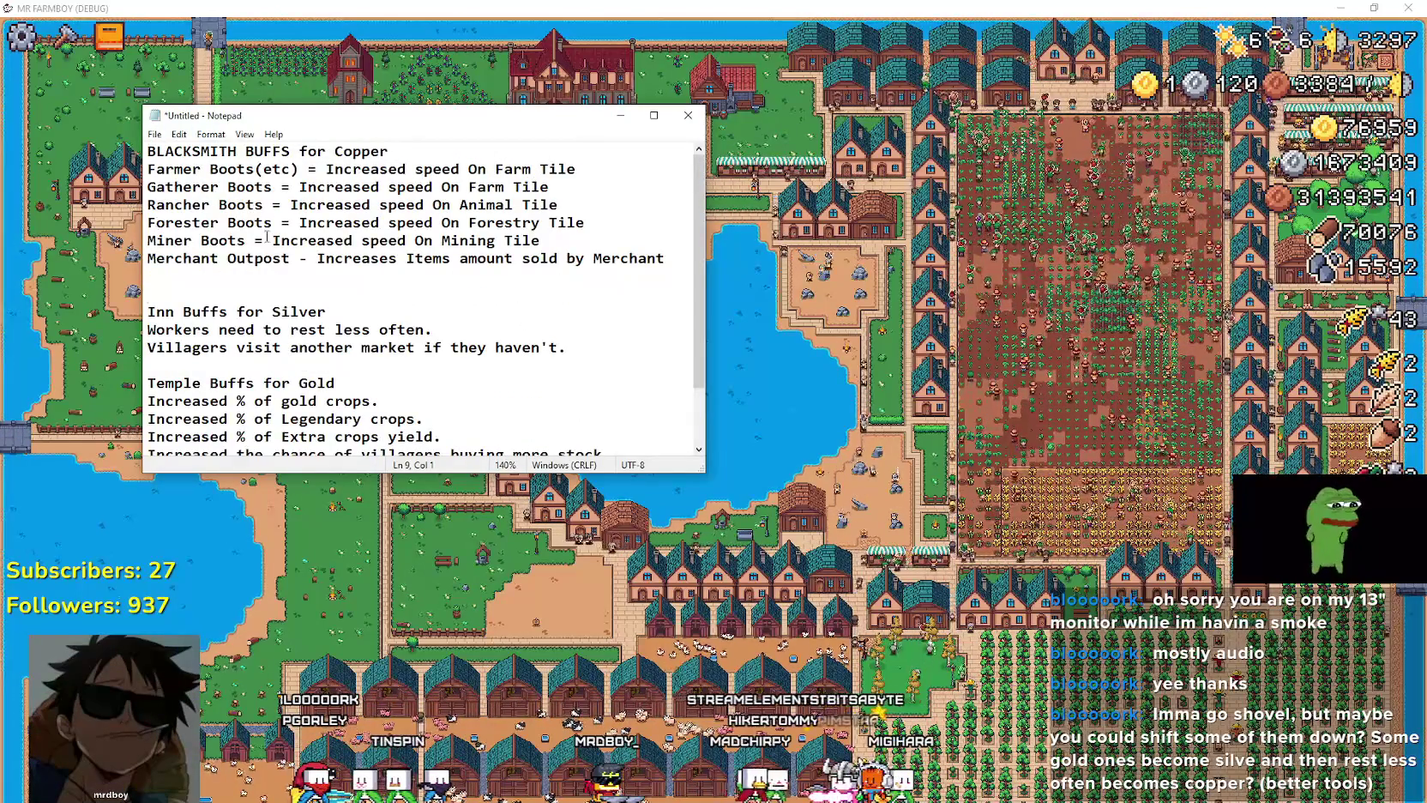
Step: Zoom into the farm and pan the map to the town houses beside the vegetable field
scroll(907, 388, "up", 3)
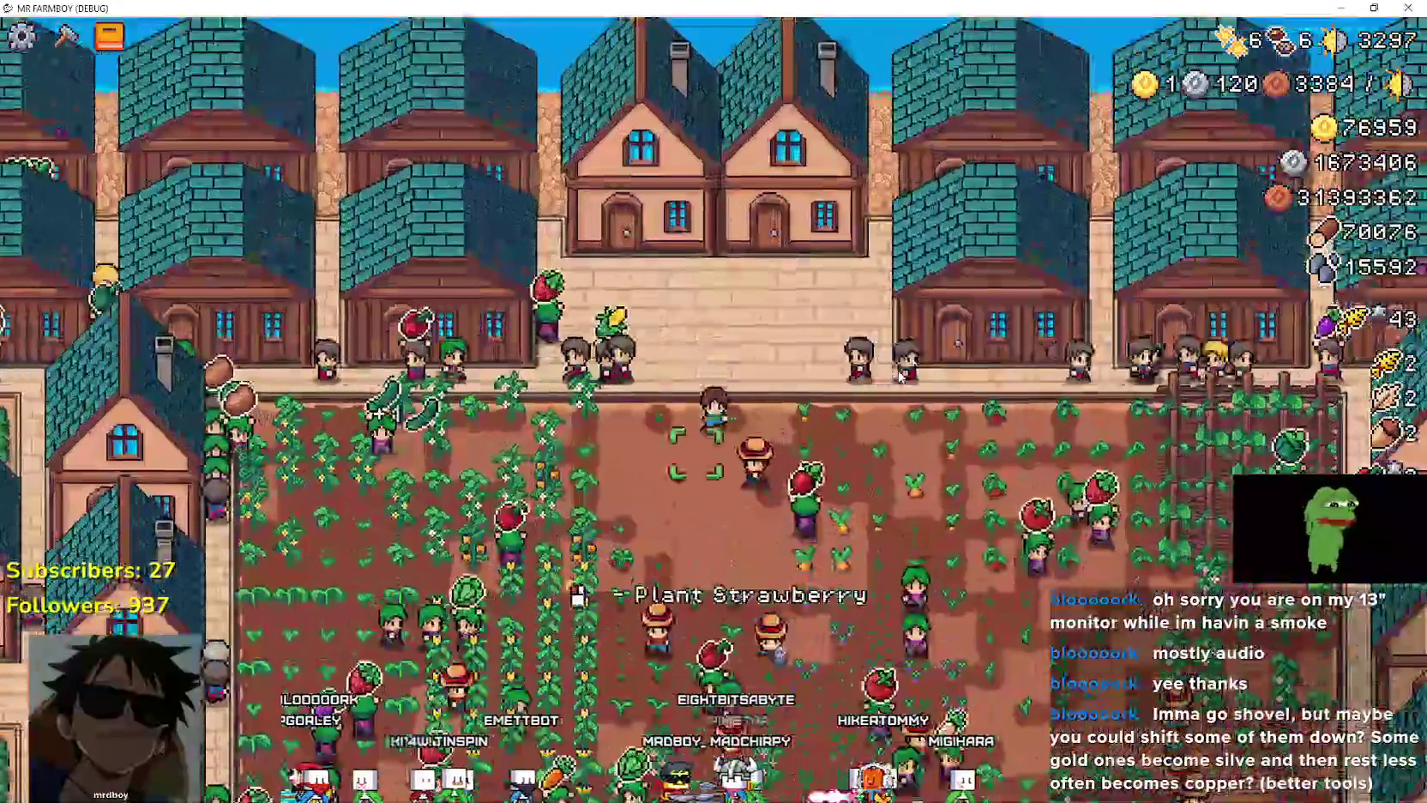
scroll(901, 376, "down", 4)
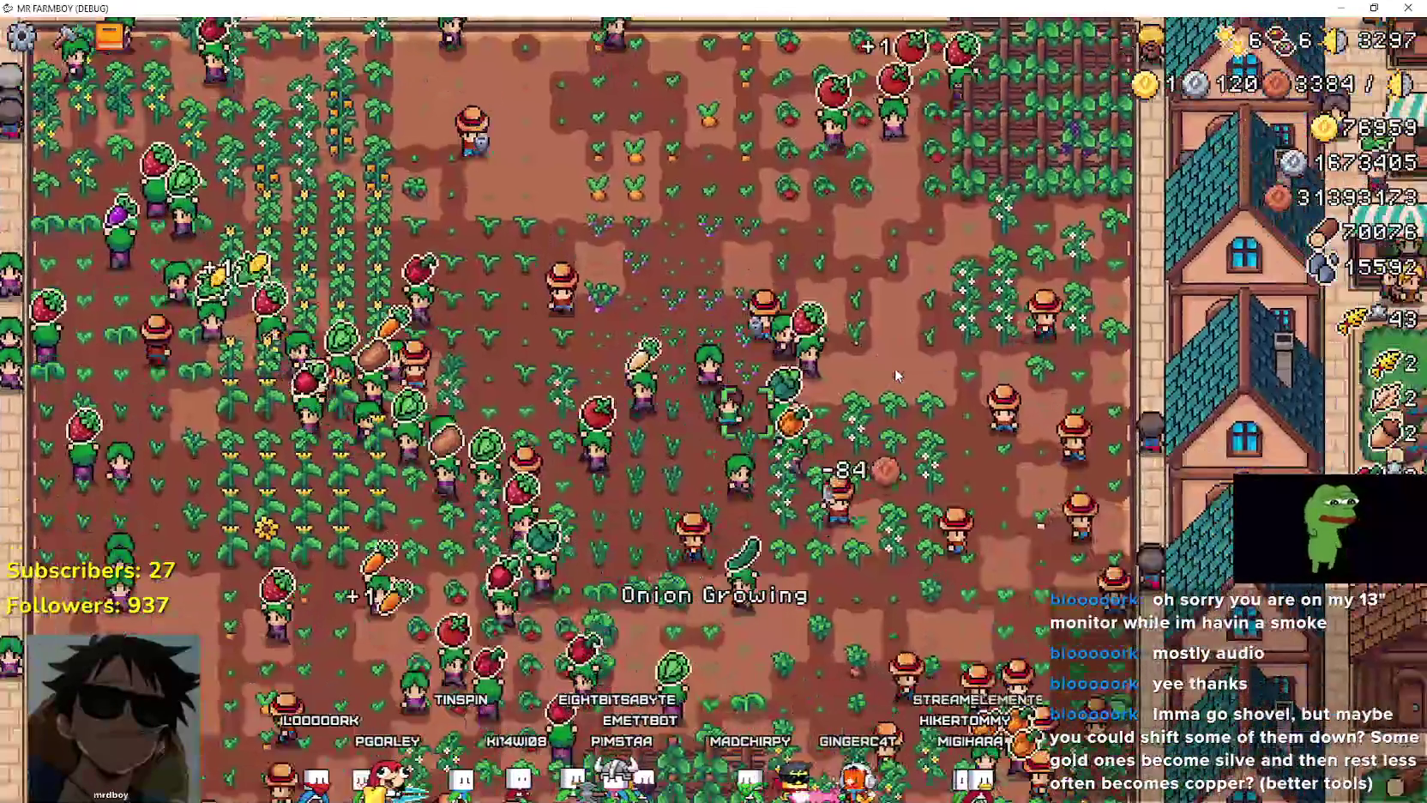
scroll(895, 374, "down", 1)
scroll(888, 362, "up", 4)
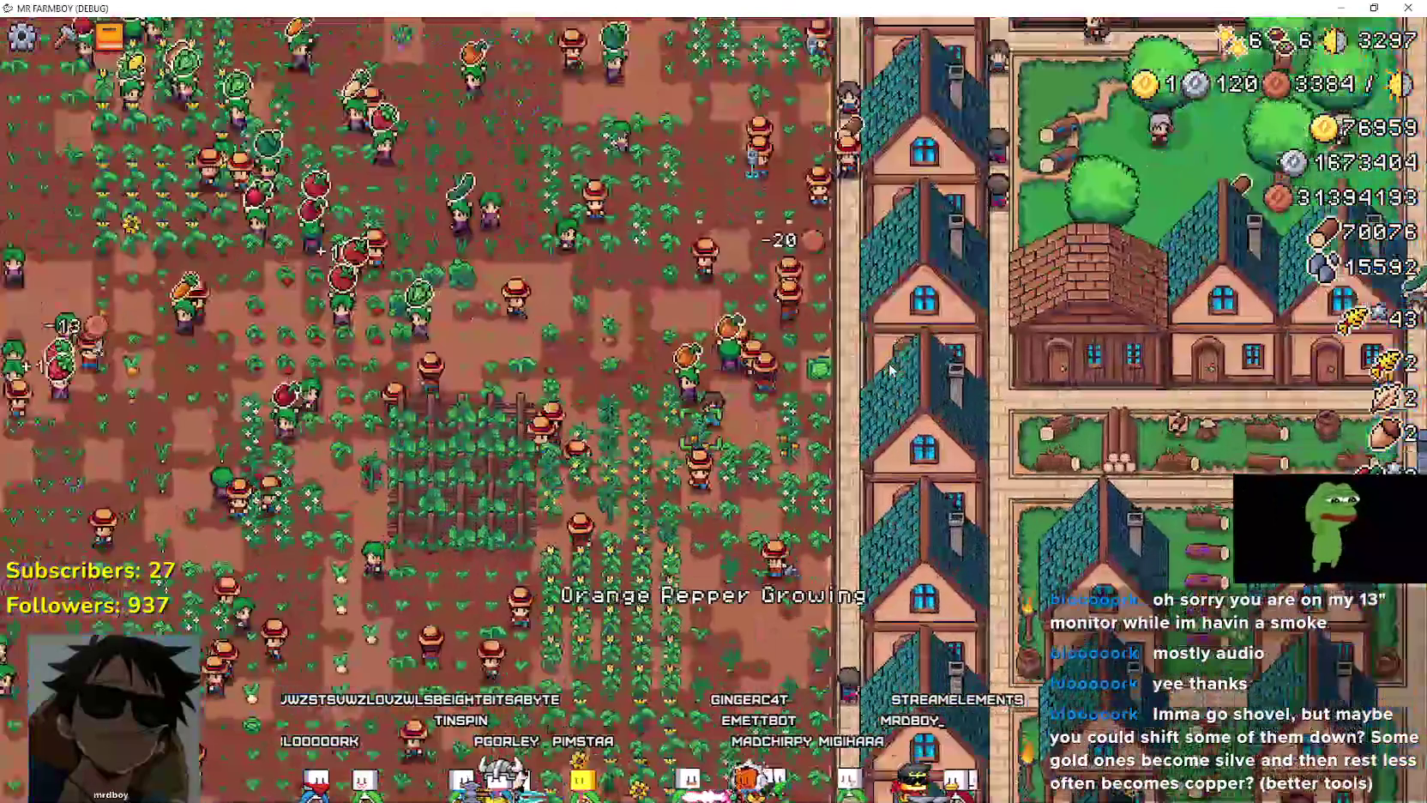
key("Down")
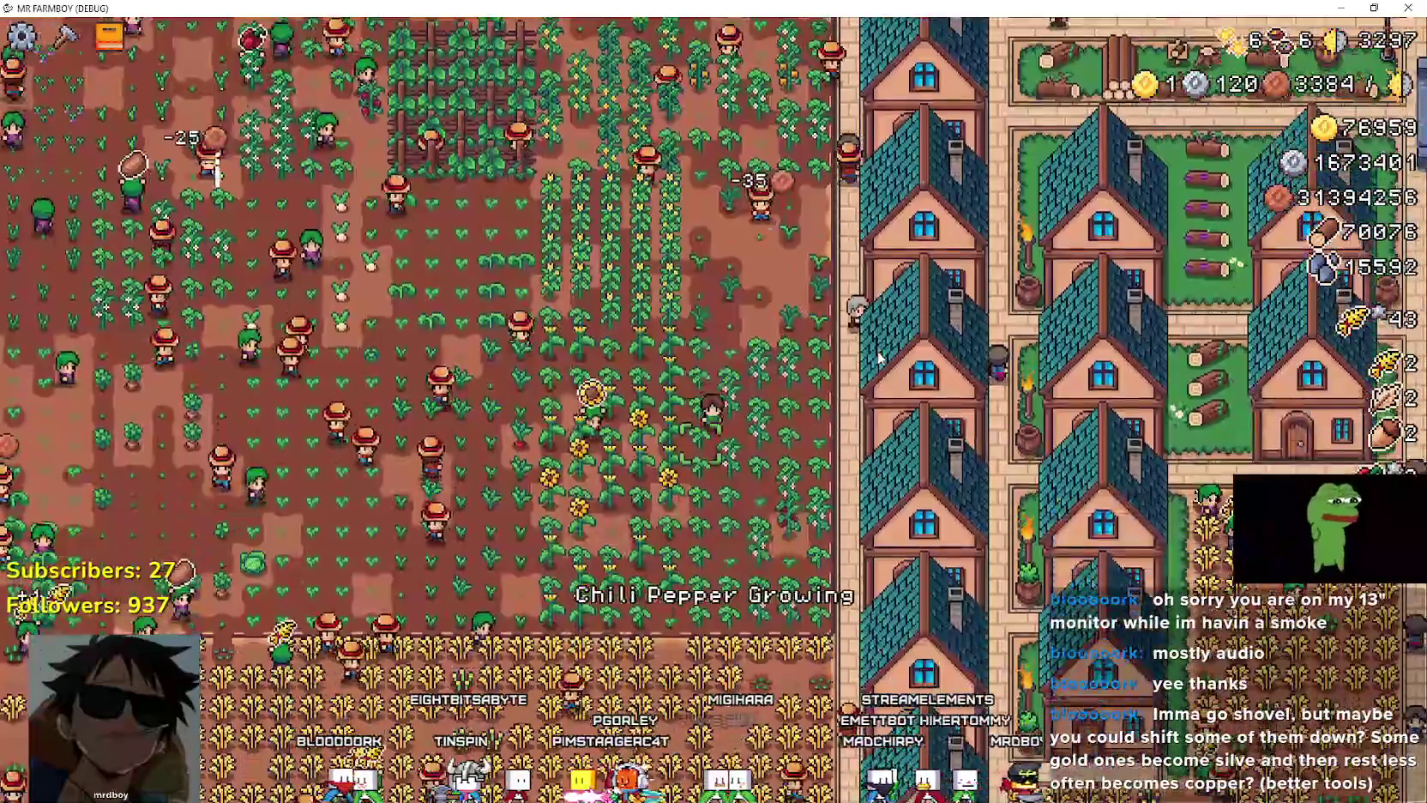
scroll(877, 356, "up", 3)
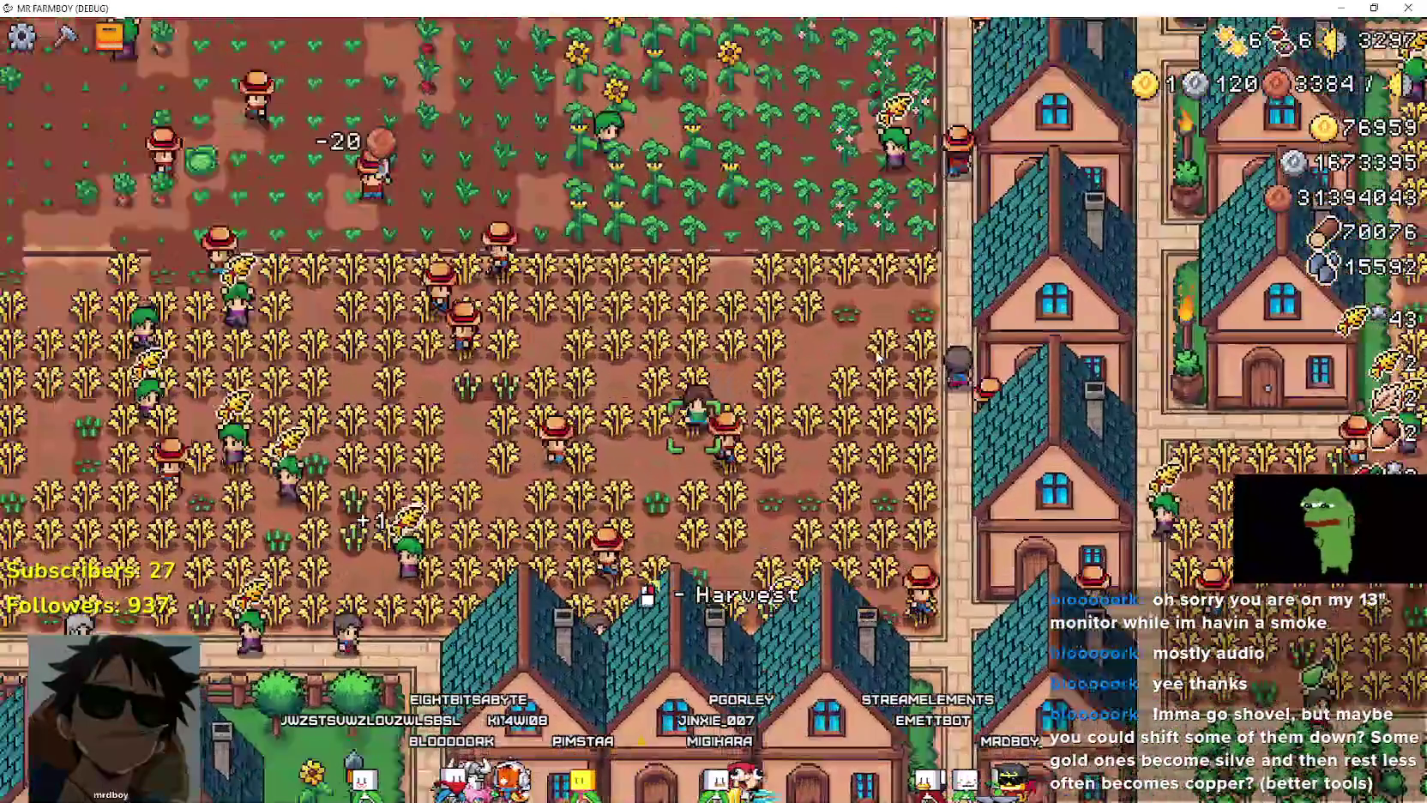
scroll(878, 356, "down", 2)
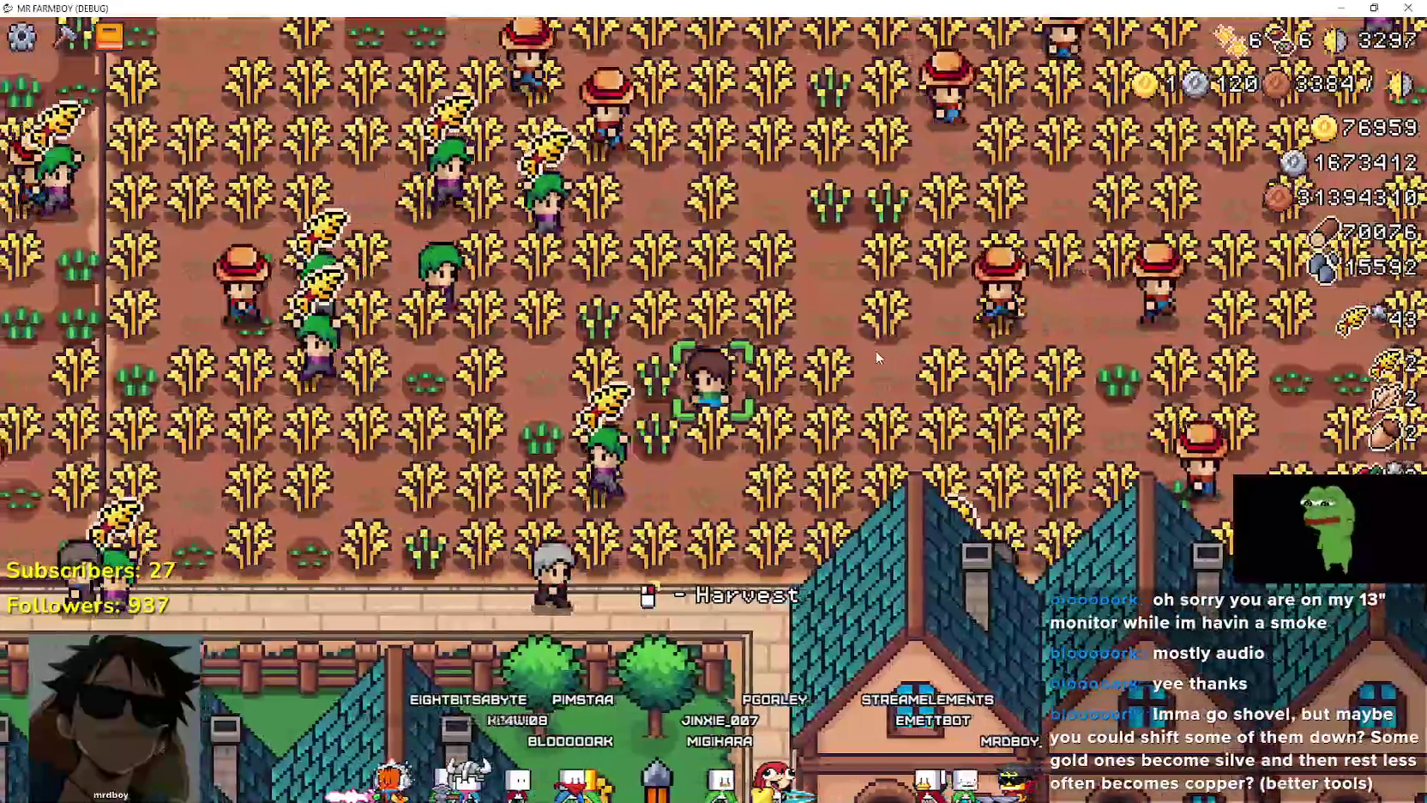
key("Left")
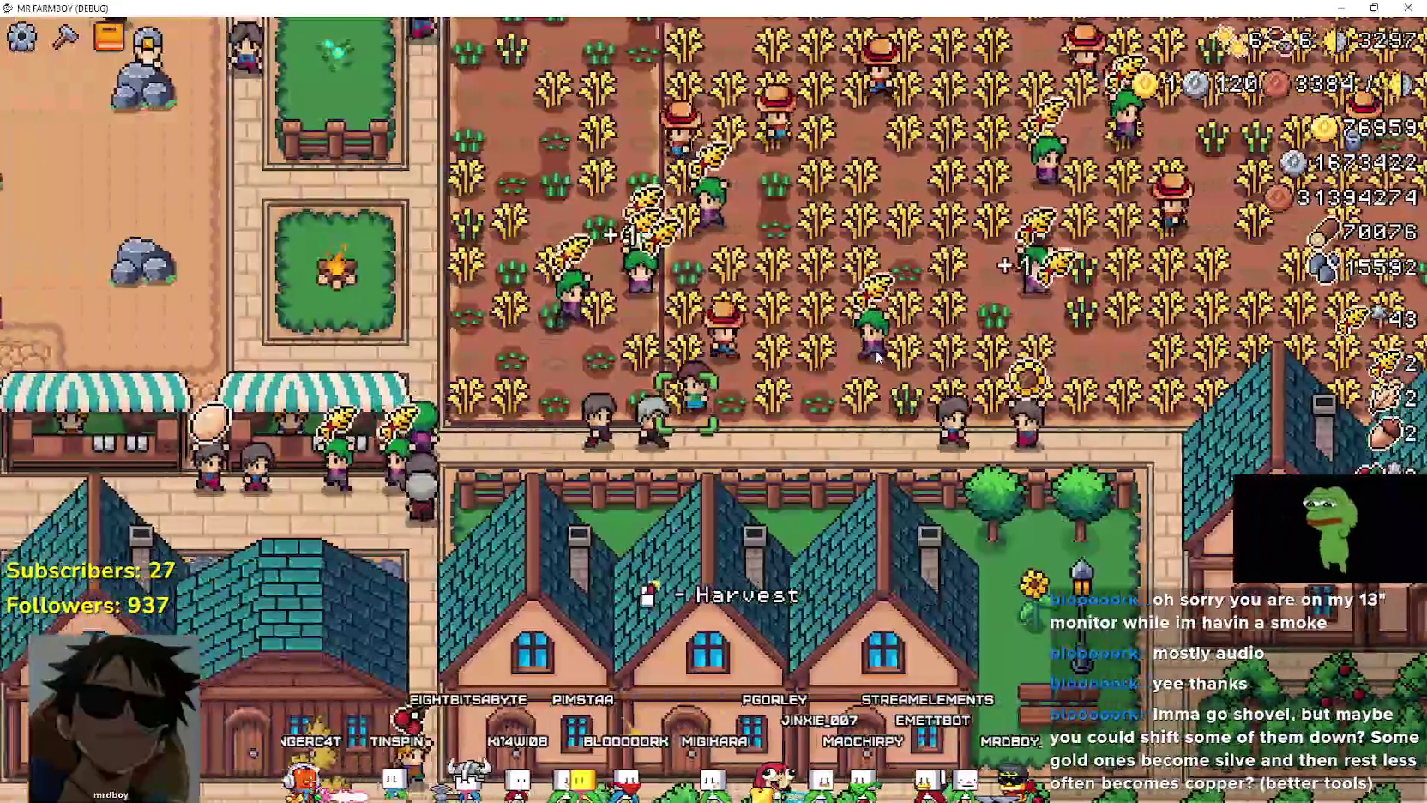
key("Right")
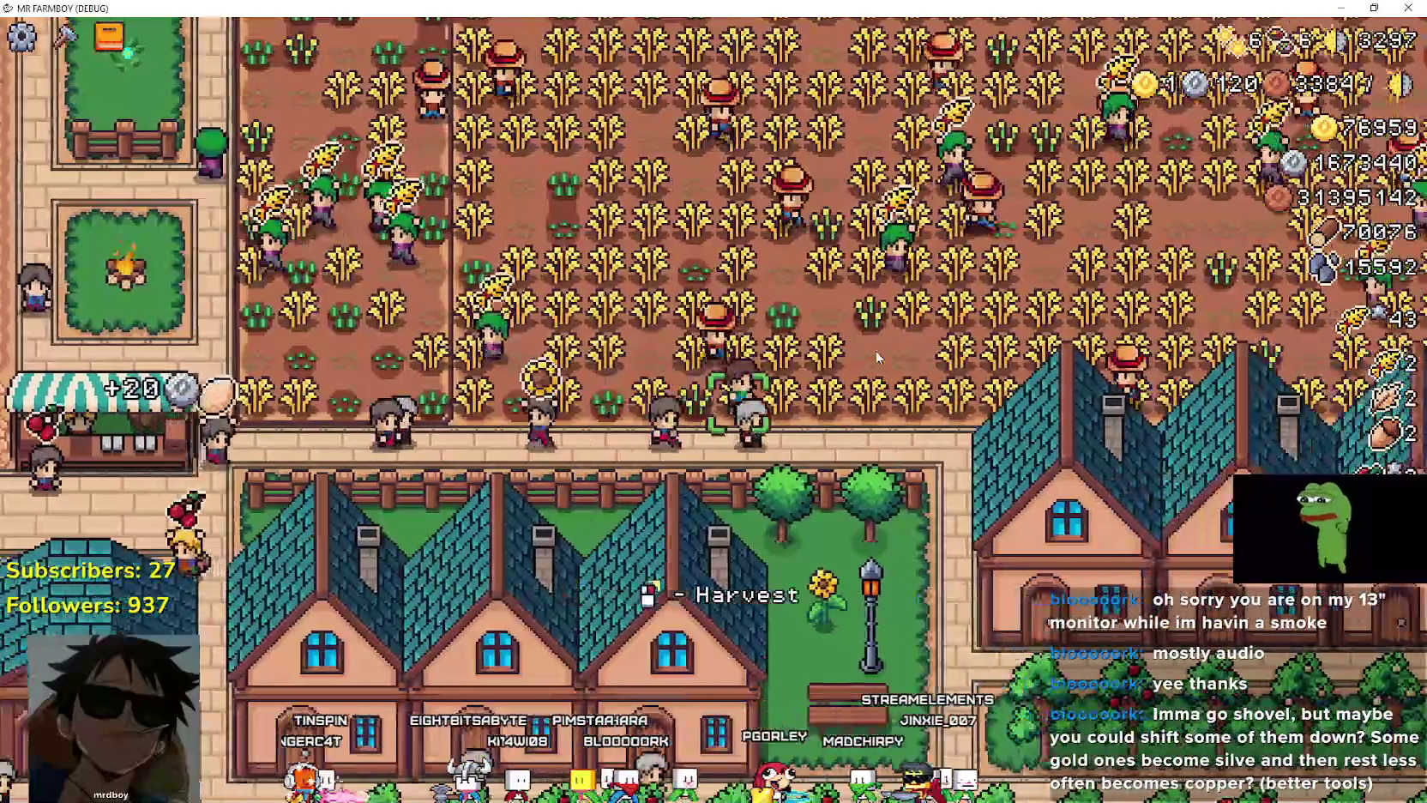
key("Right")
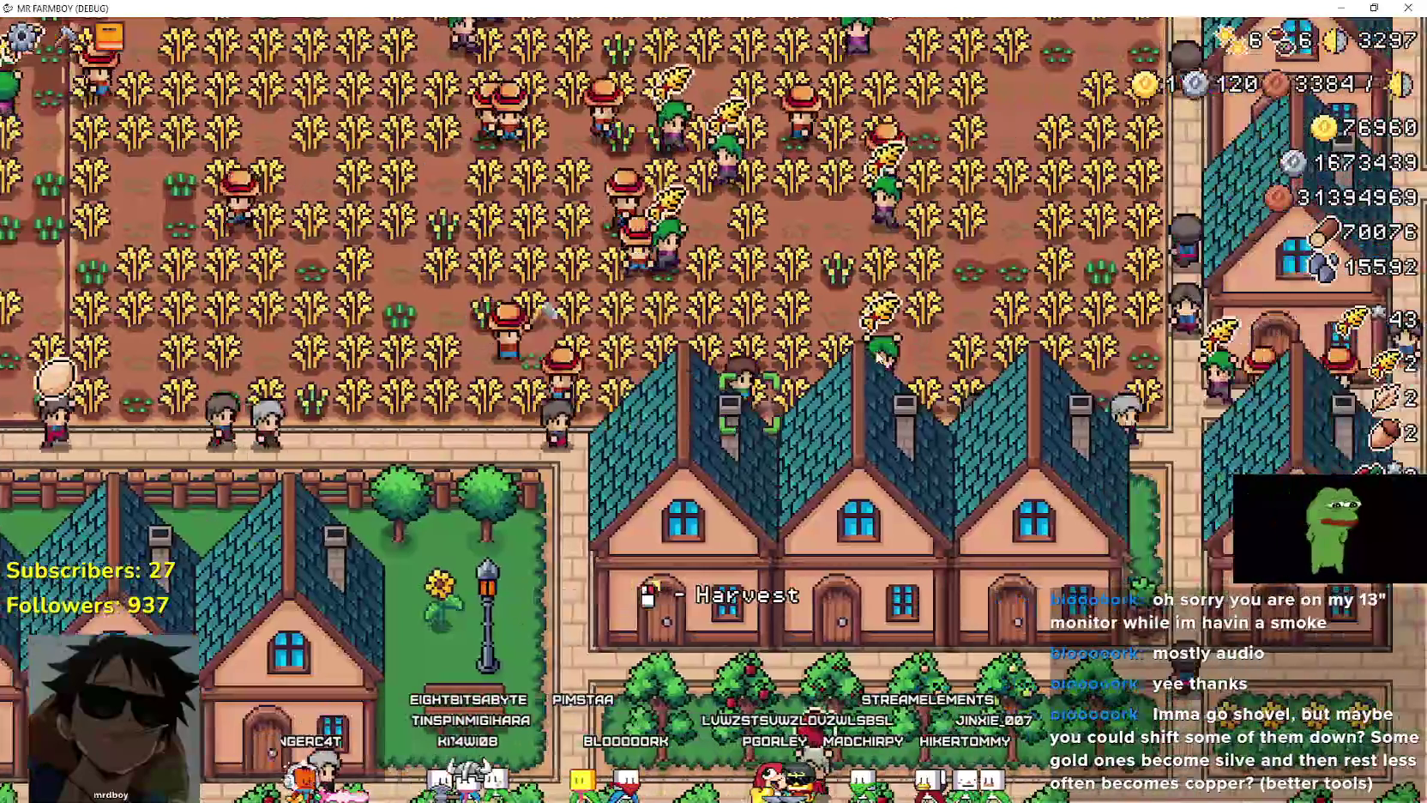
key("Up")
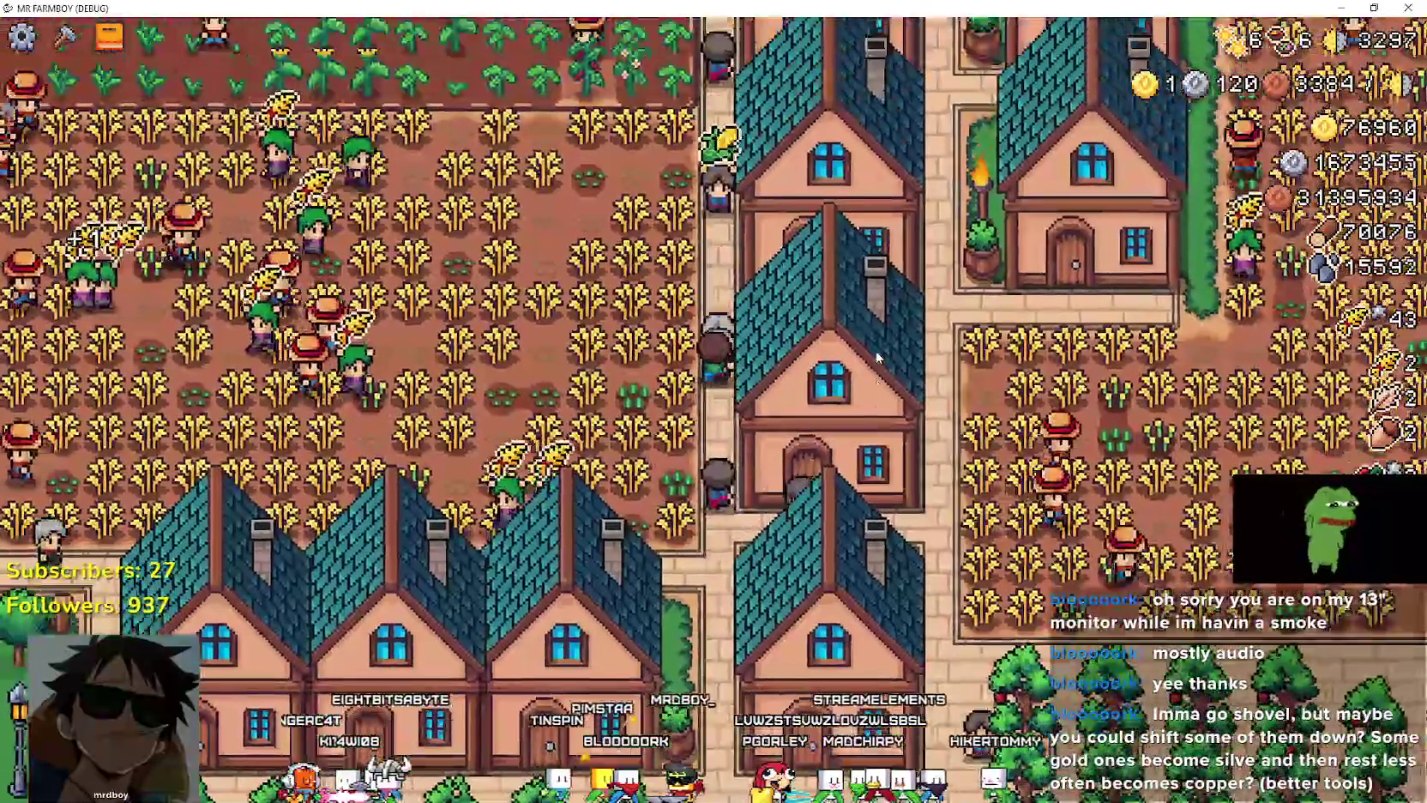
key("Up")
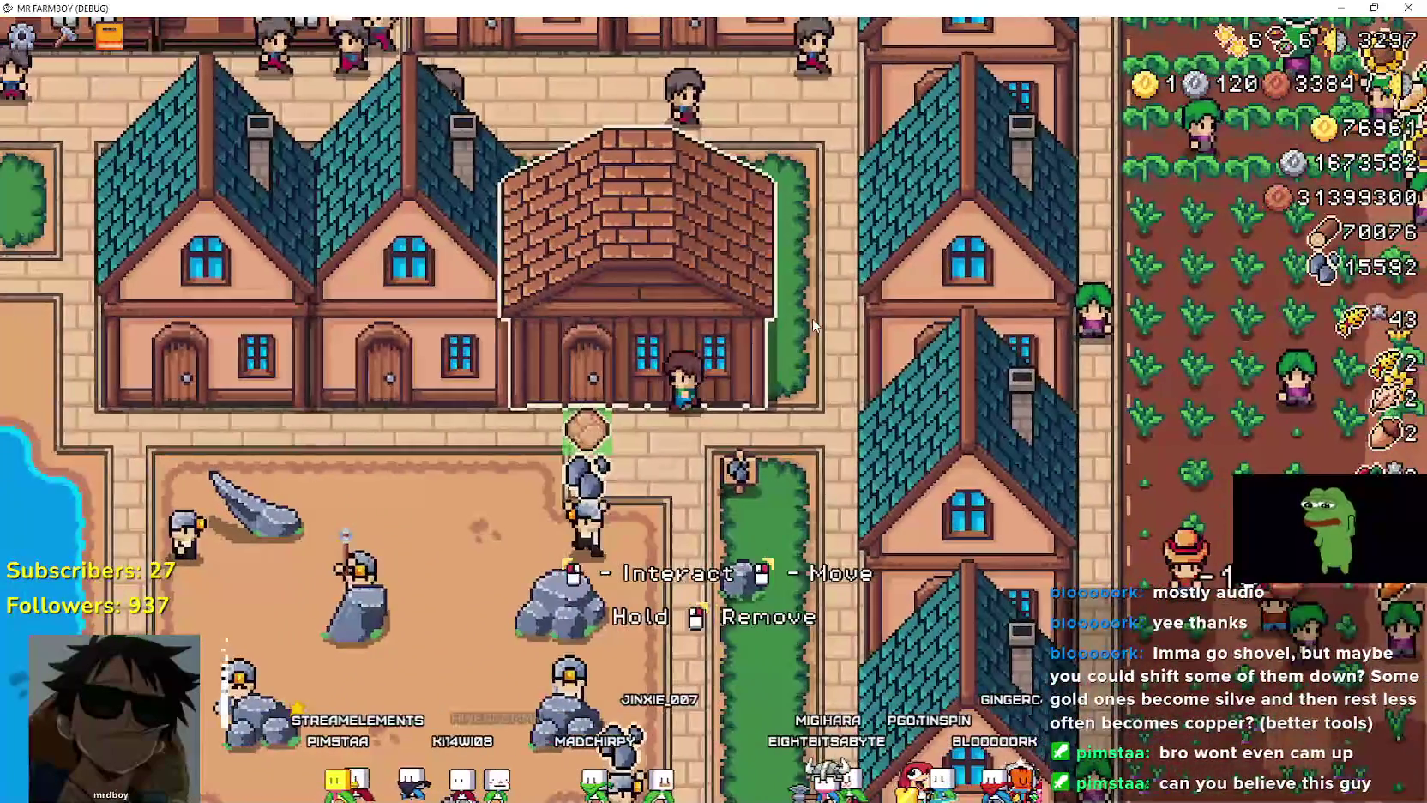
Step: Open the town warehouse's inventory, showing gold-star wheat, cabbage, pepper, sunflower, radish and potato
left_click(665, 255)
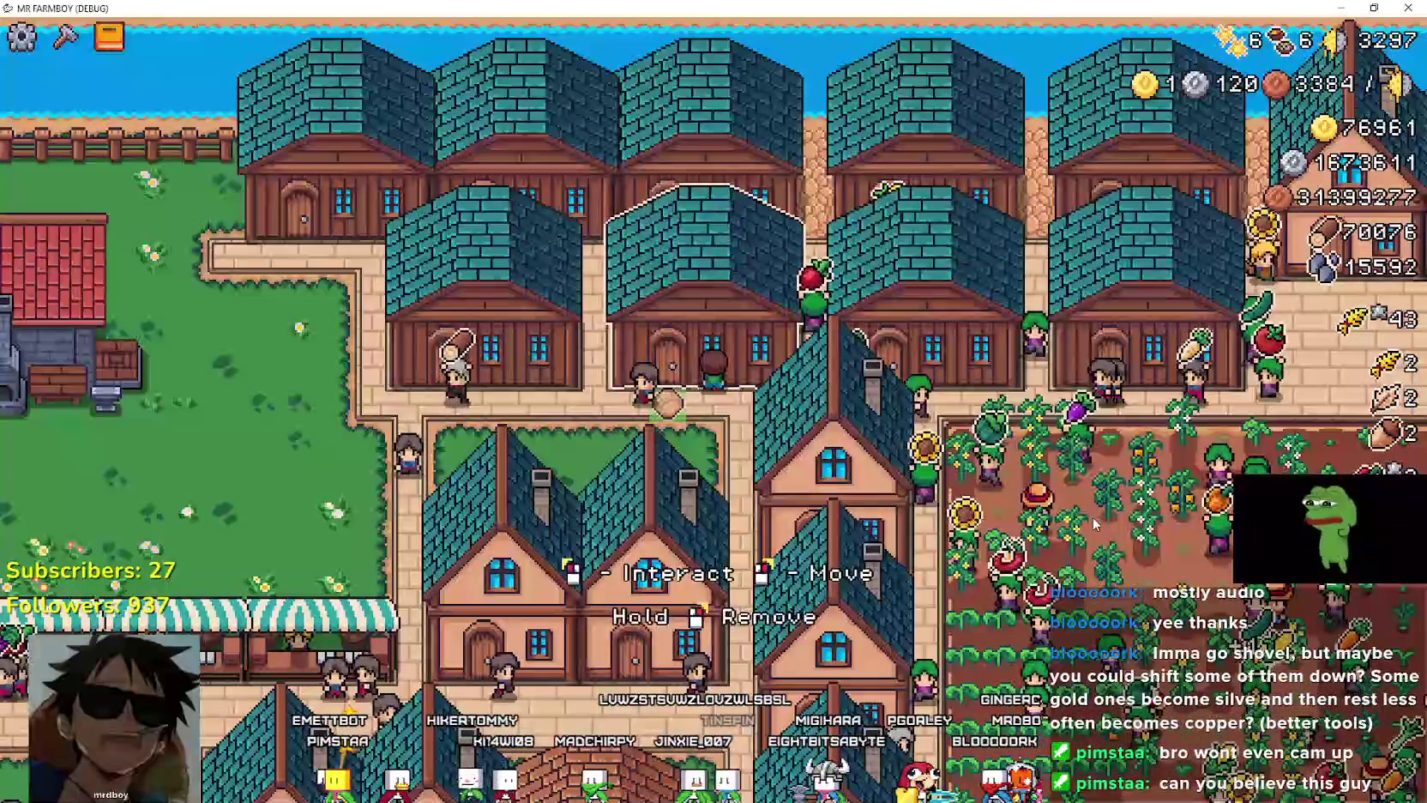
left_click(682, 411)
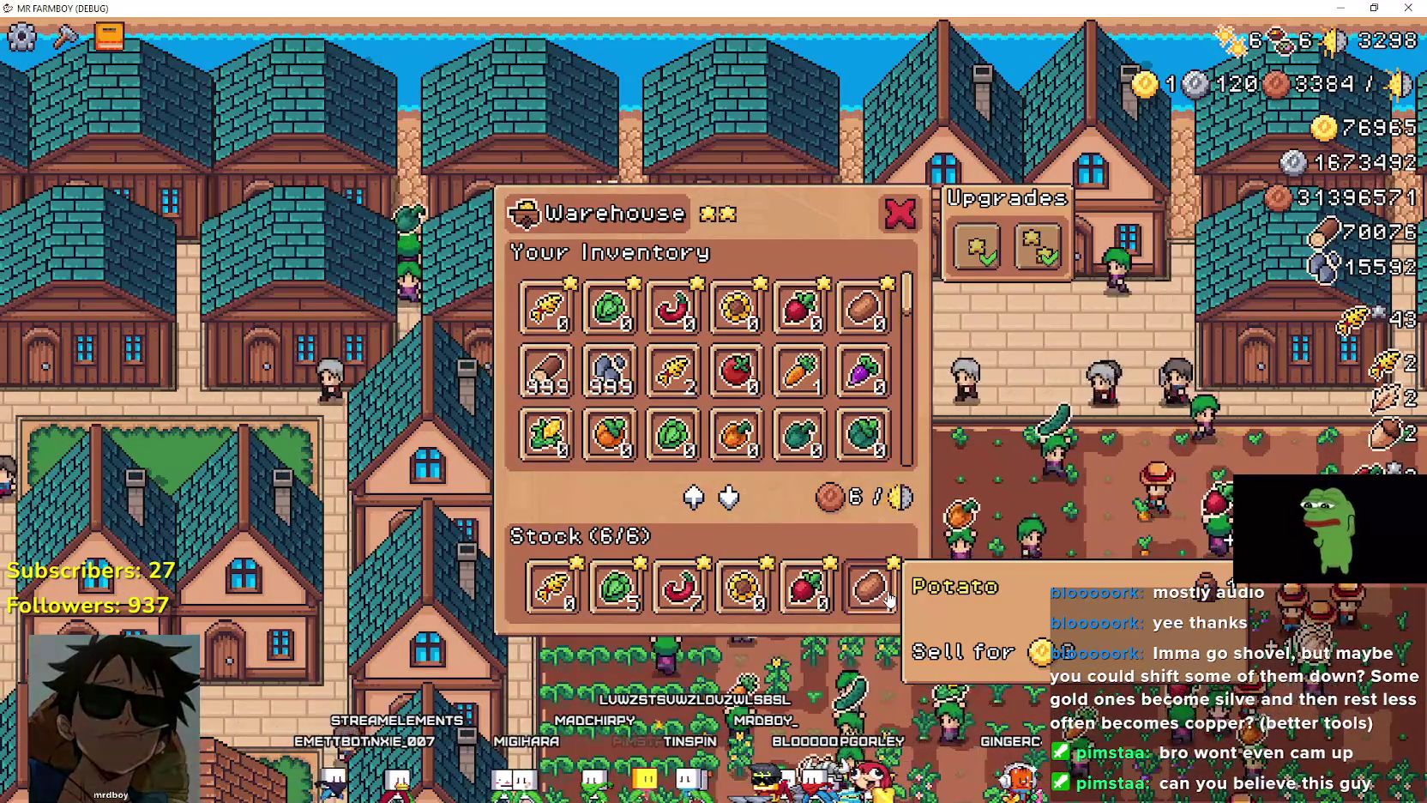
mouse_move(615, 587)
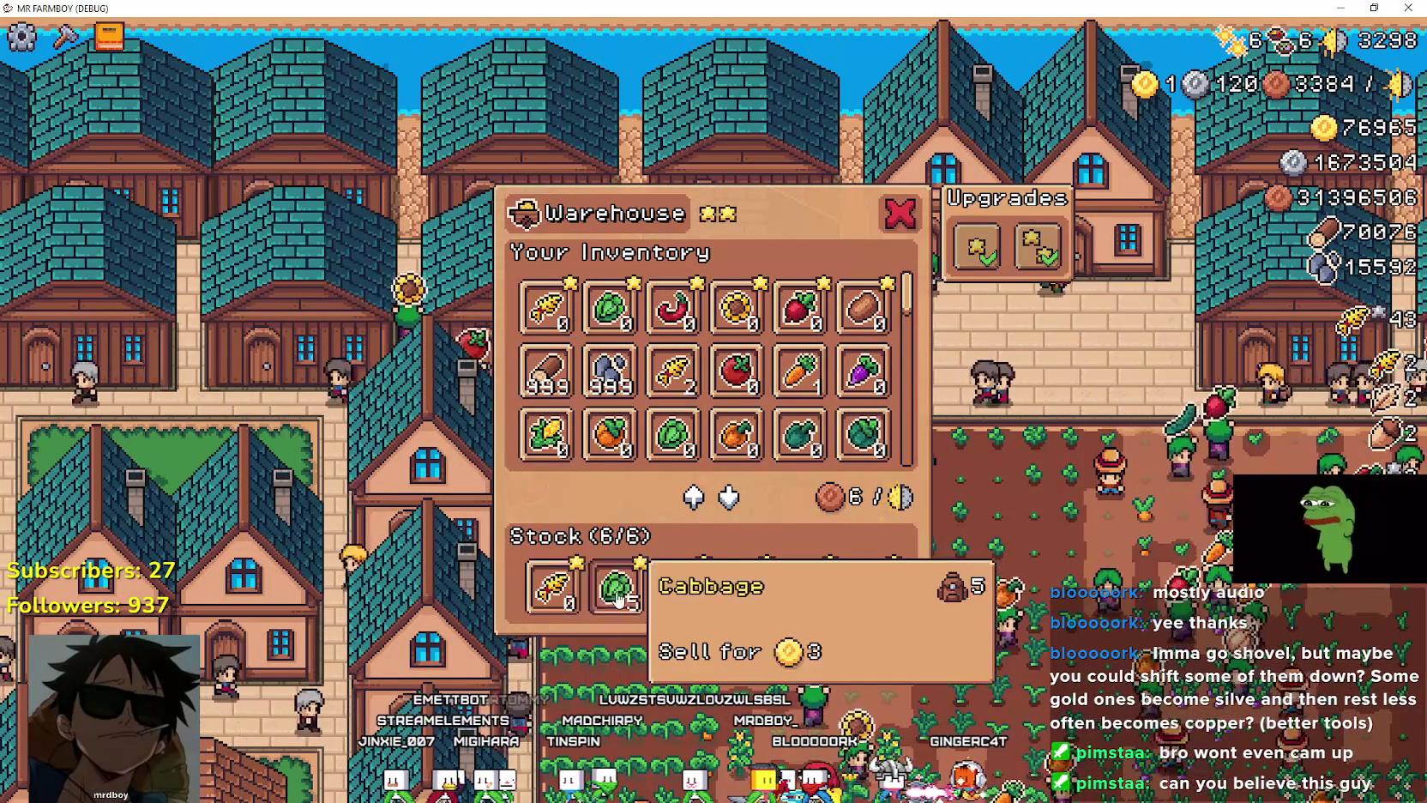
Step: Inspect the warehouse's Strawberry stock, then open the market warehouse holding eggplant, carrot, cucumber, radish and garlic
key("Escape")
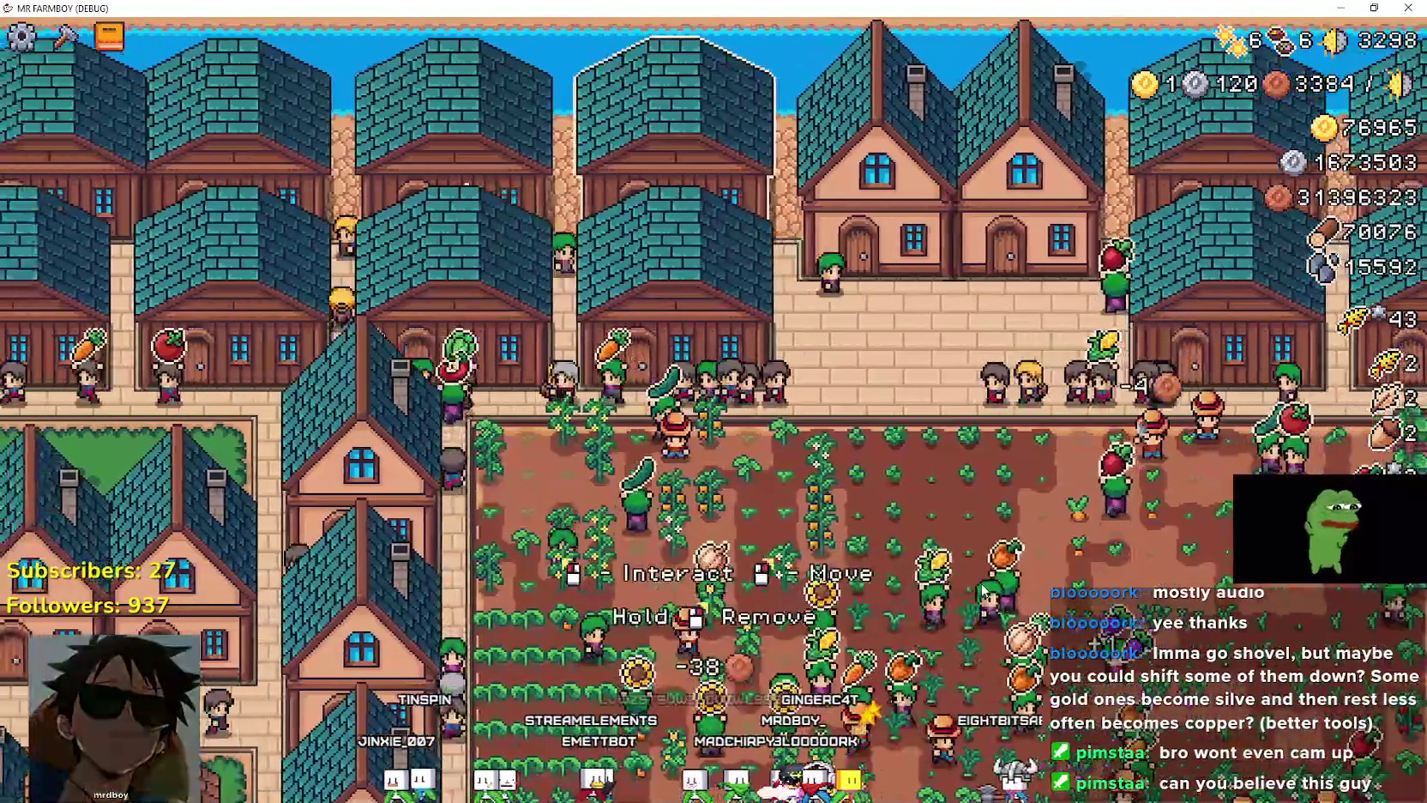
left_click(985, 592)
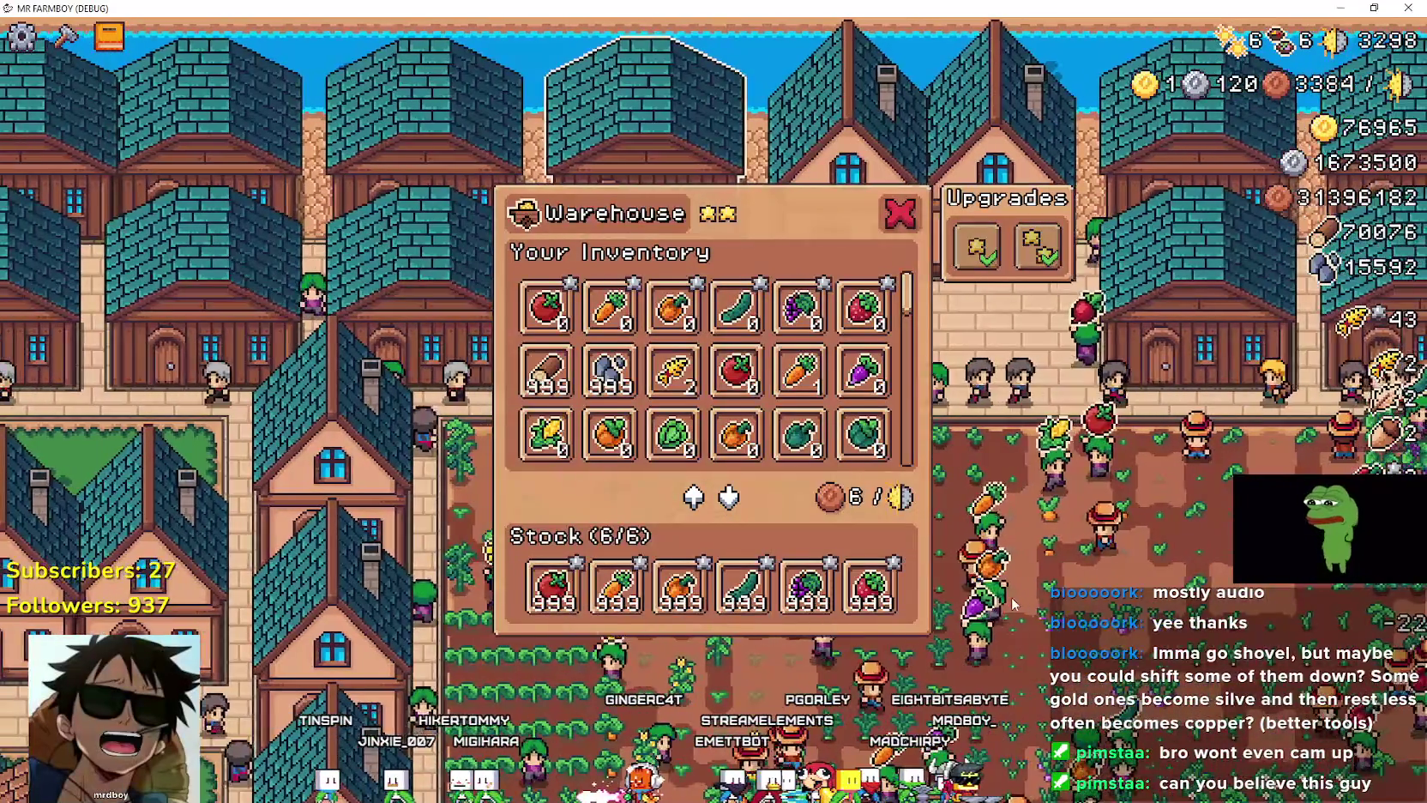
left_click(1011, 597)
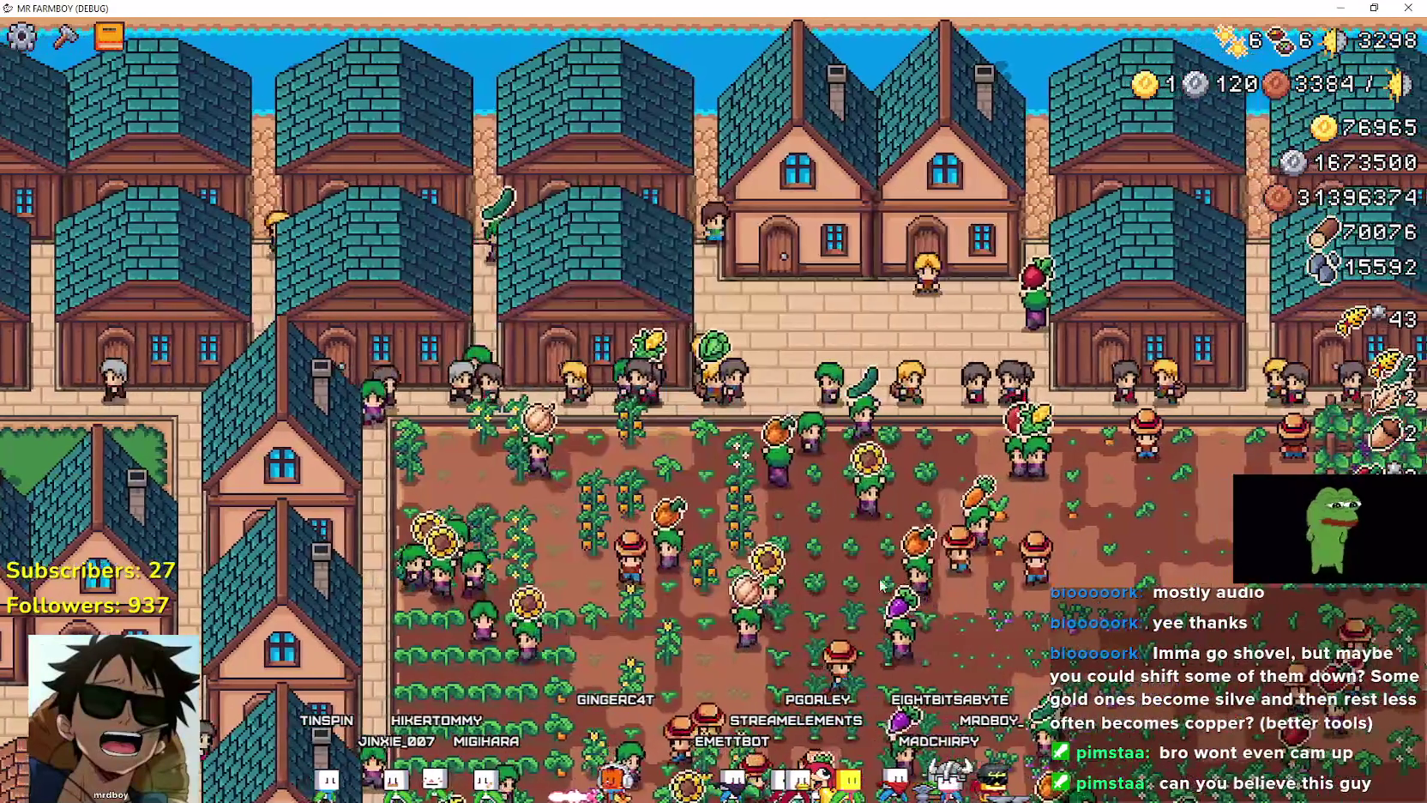
left_click(884, 601)
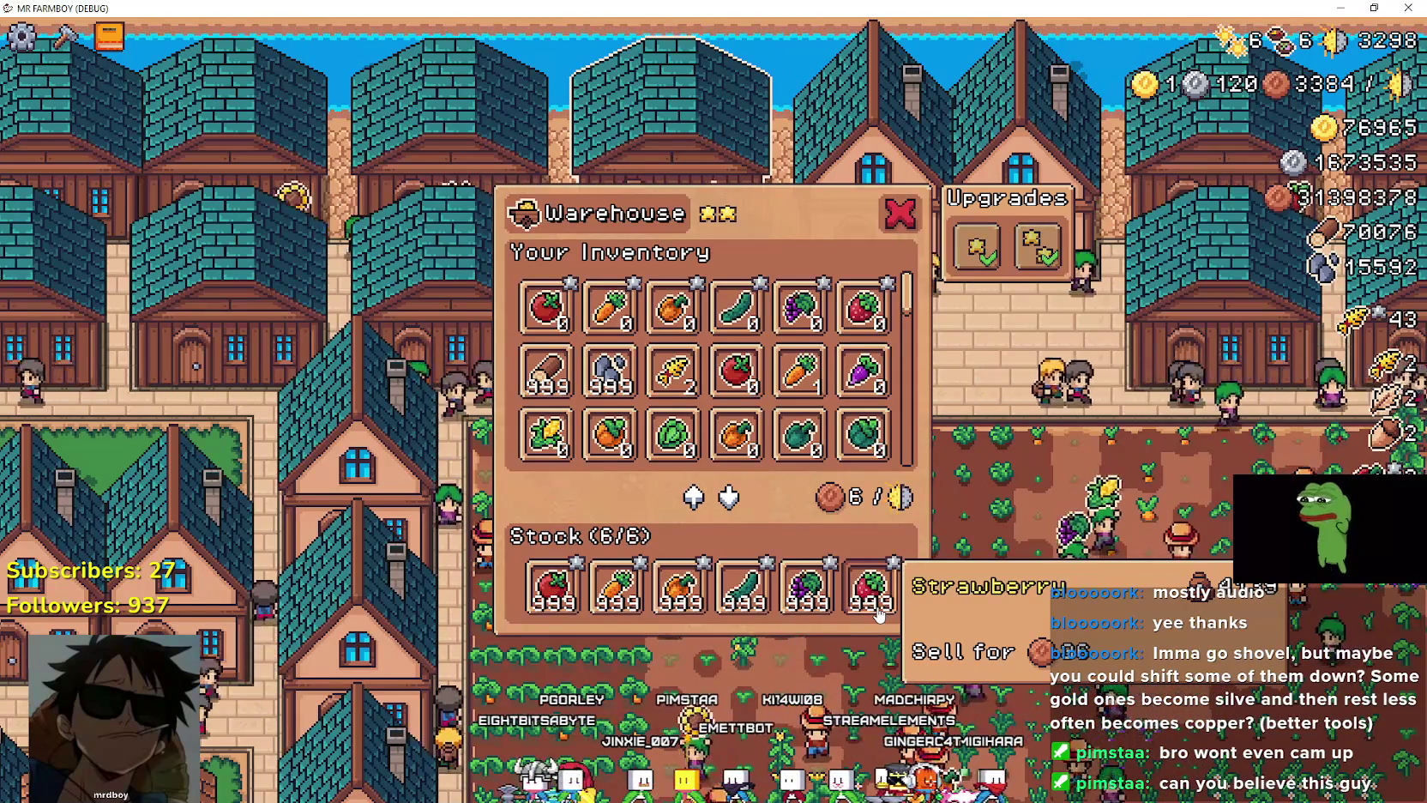
left_click(899, 216)
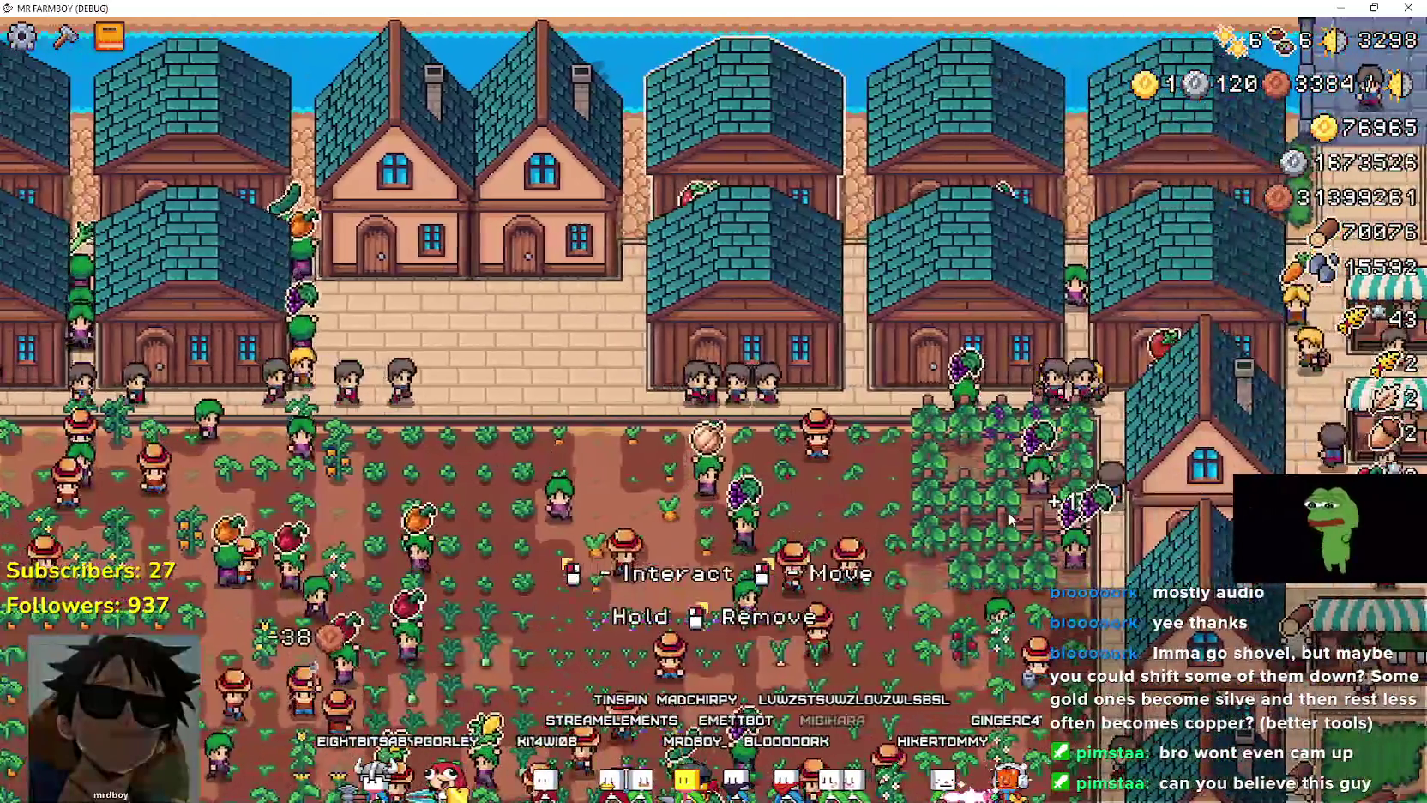
left_click(695, 584)
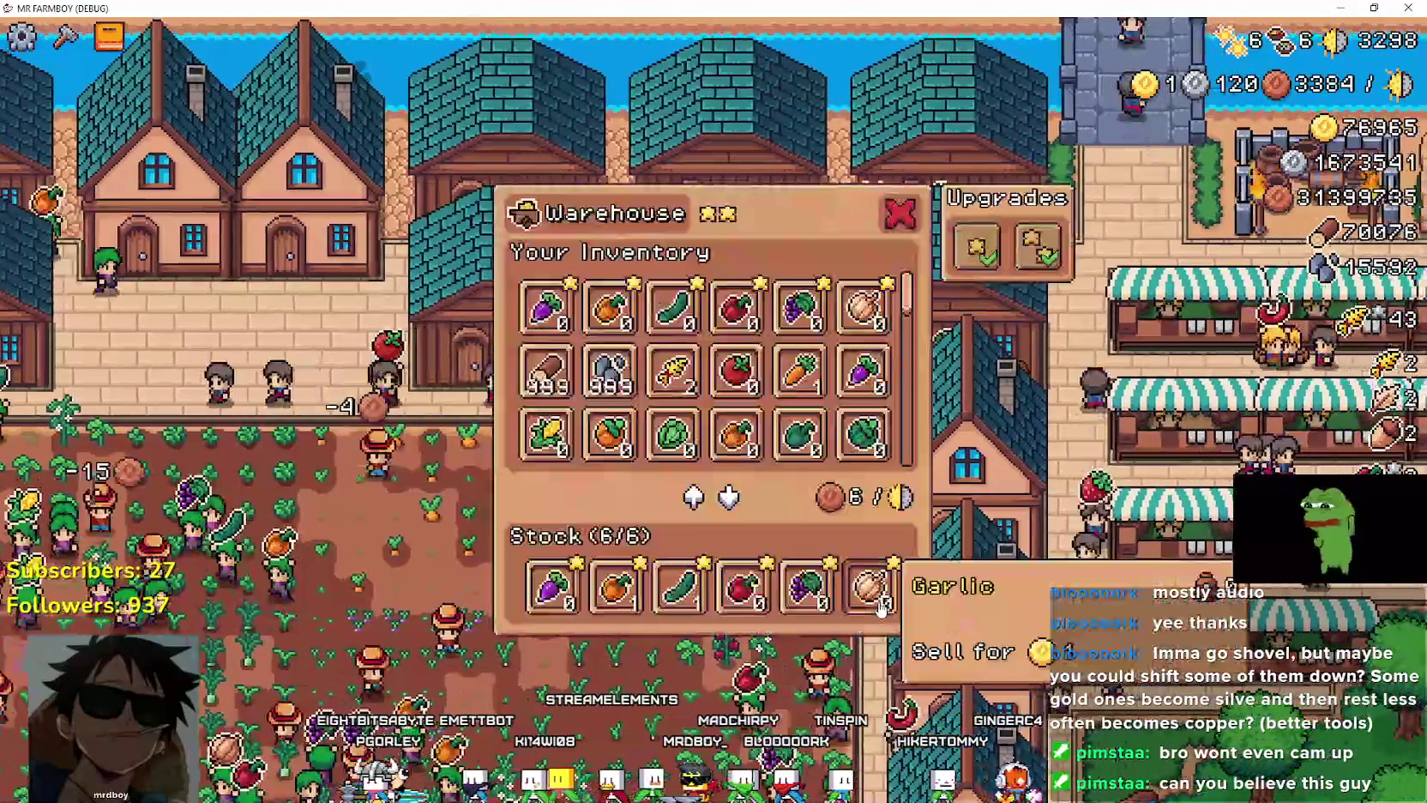
Step: Close the warehouse, browse the pause-menu Stats list, and resume the game with the market in view
key("Escape")
key("Escape")
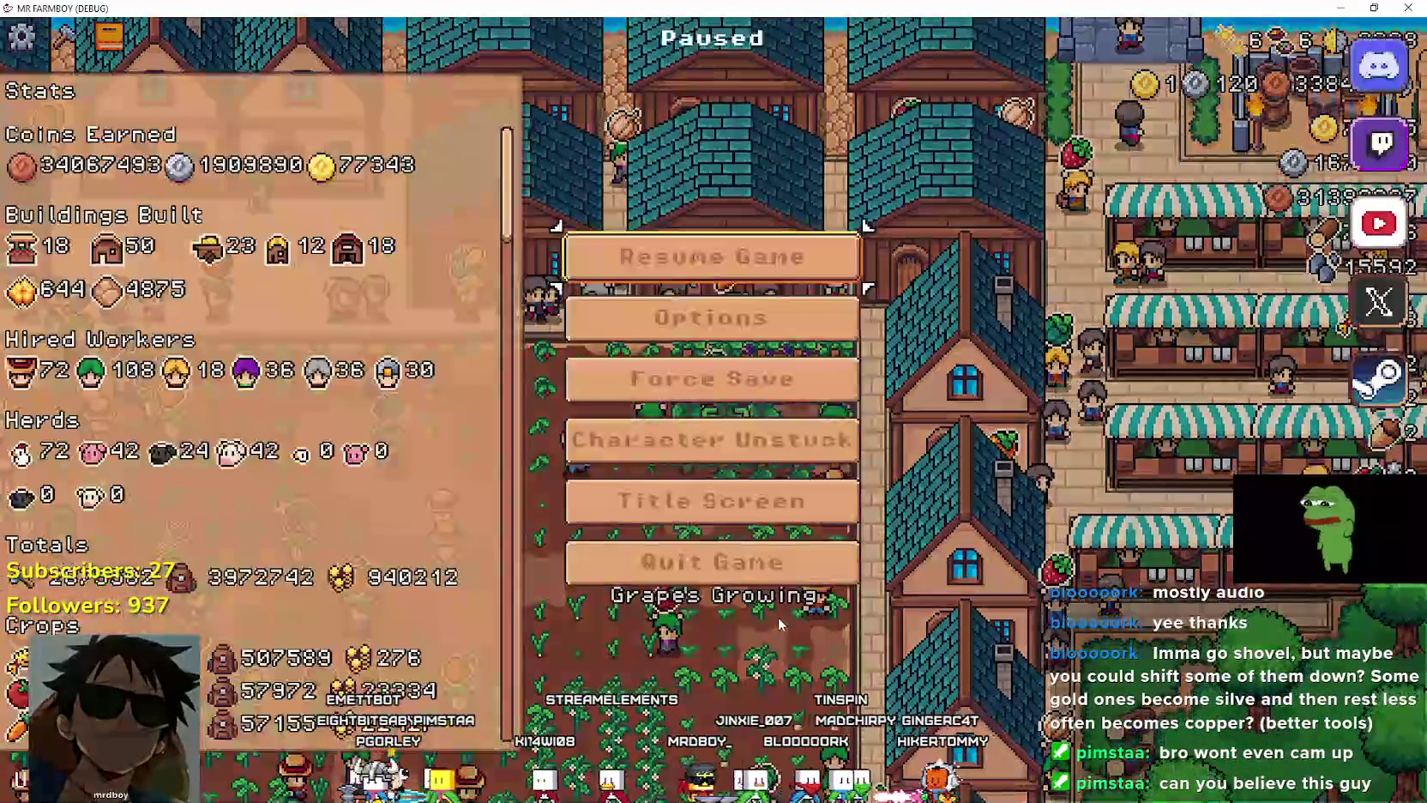
left_click_drag(508, 183, 520, 538)
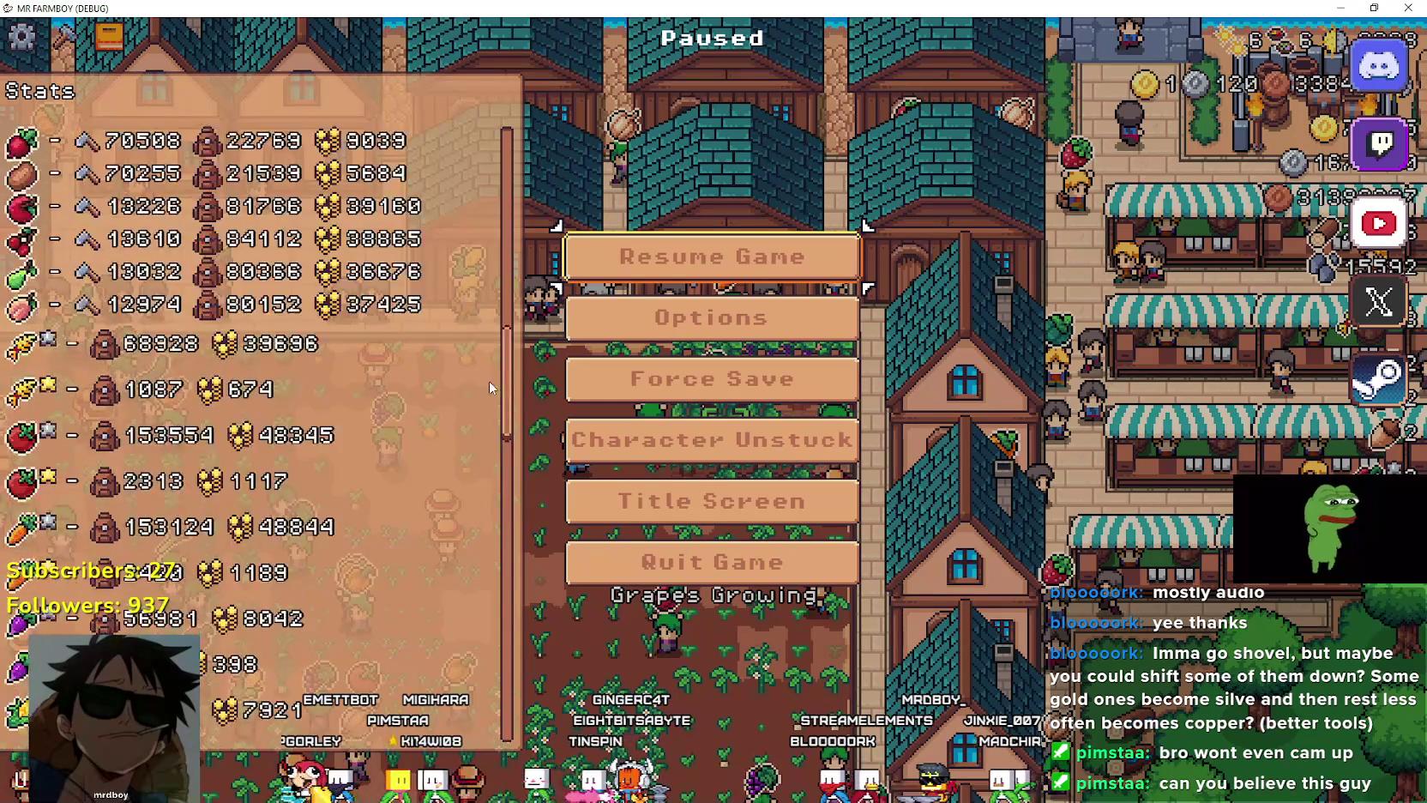
scroll(490, 387, "down", 2)
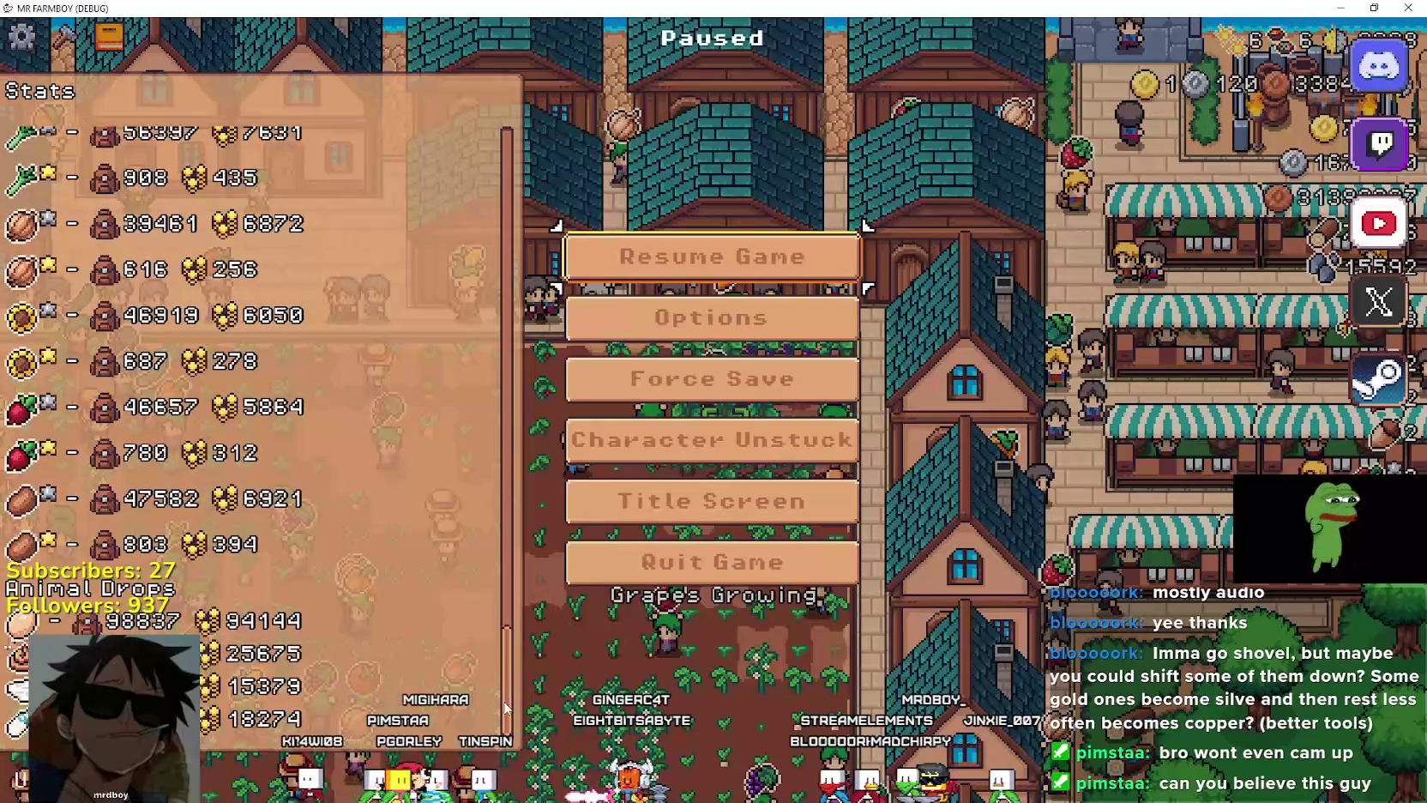
left_click(709, 257)
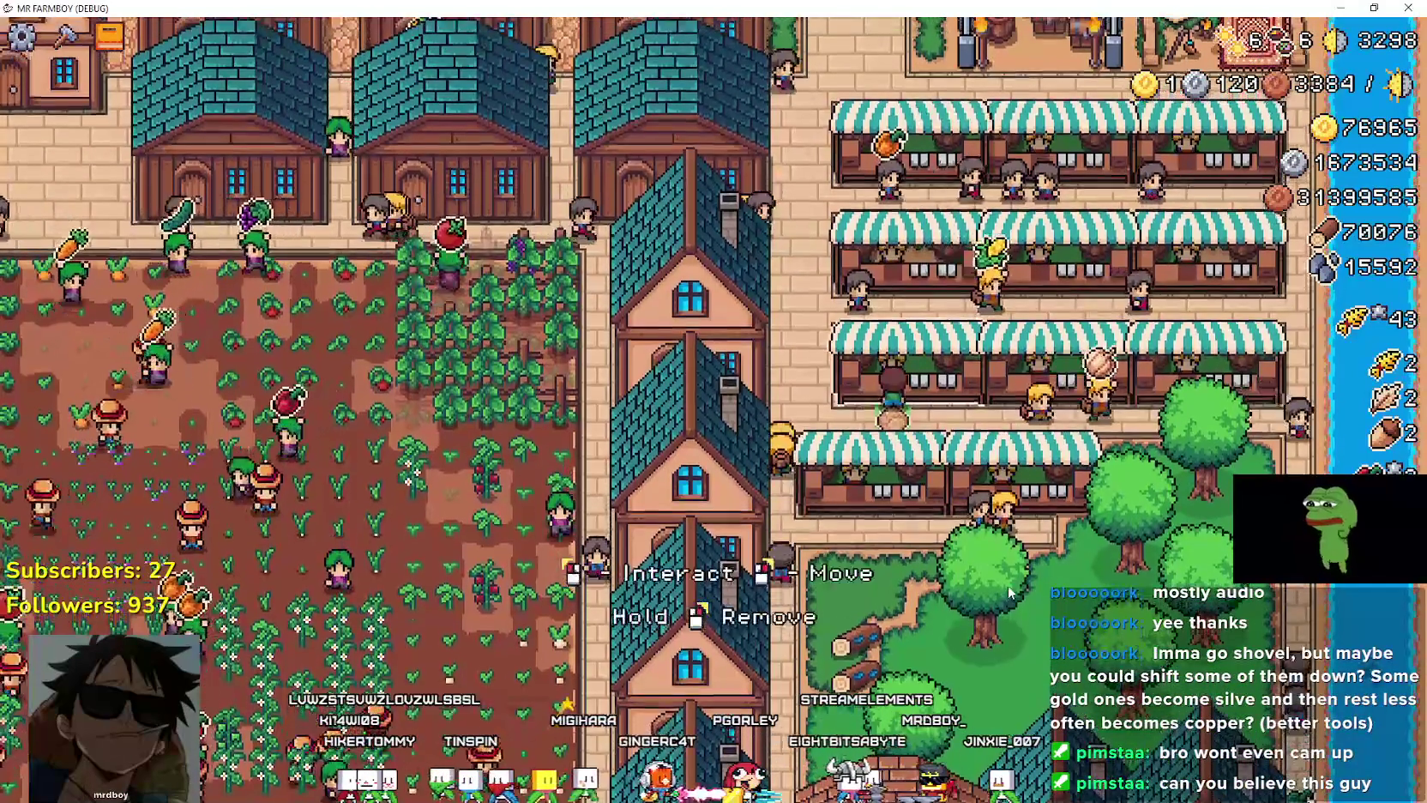
key("e")
key("e")
key("e")
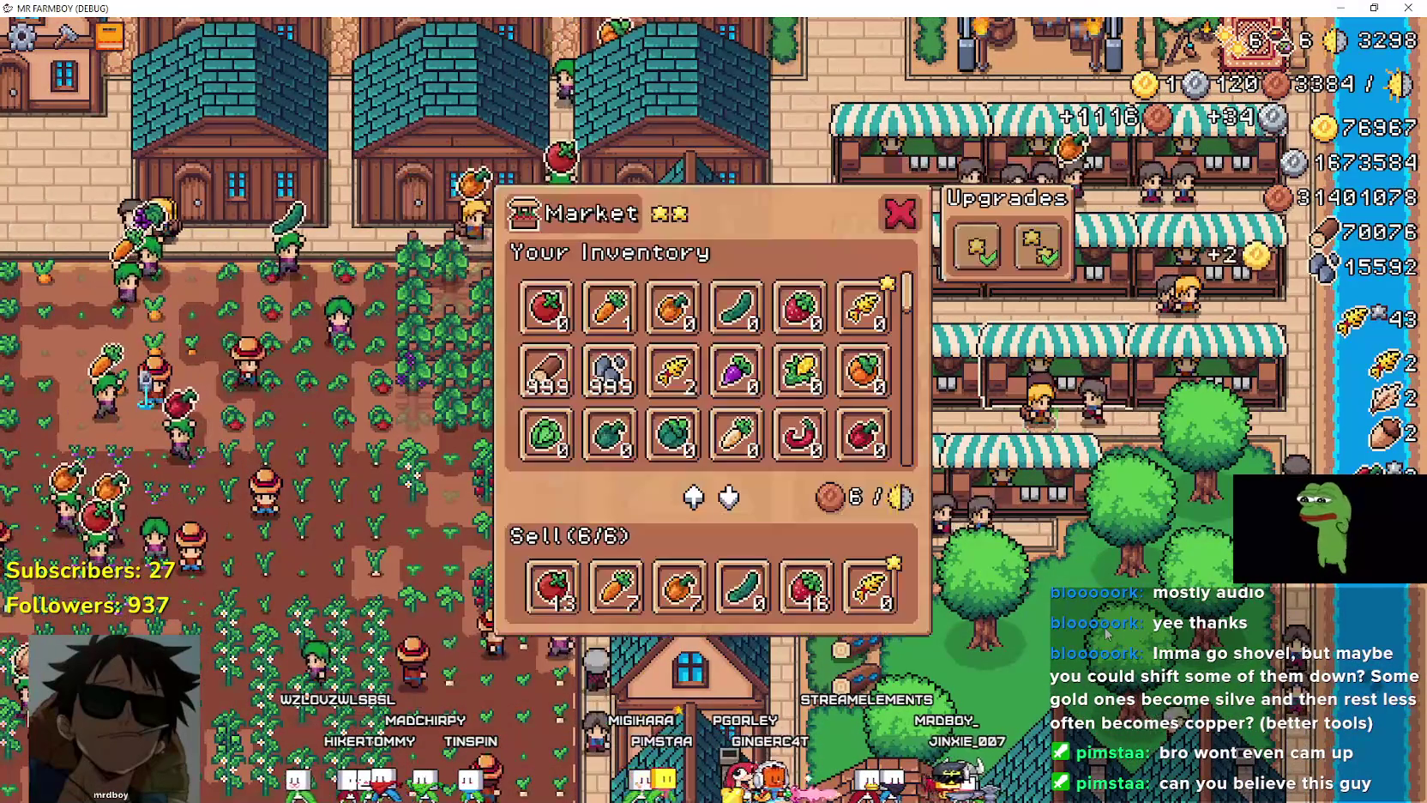
key("e")
key("e")
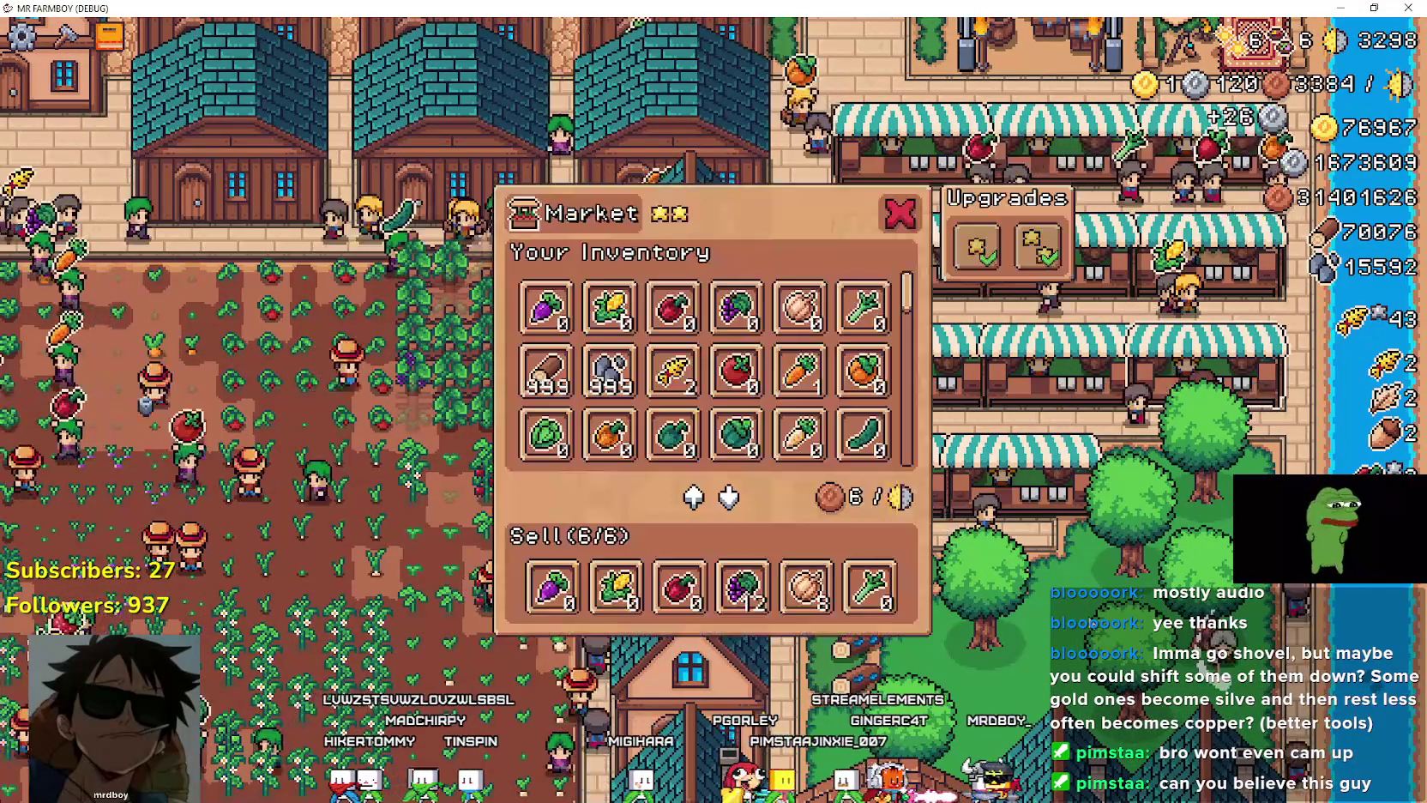
key("e")
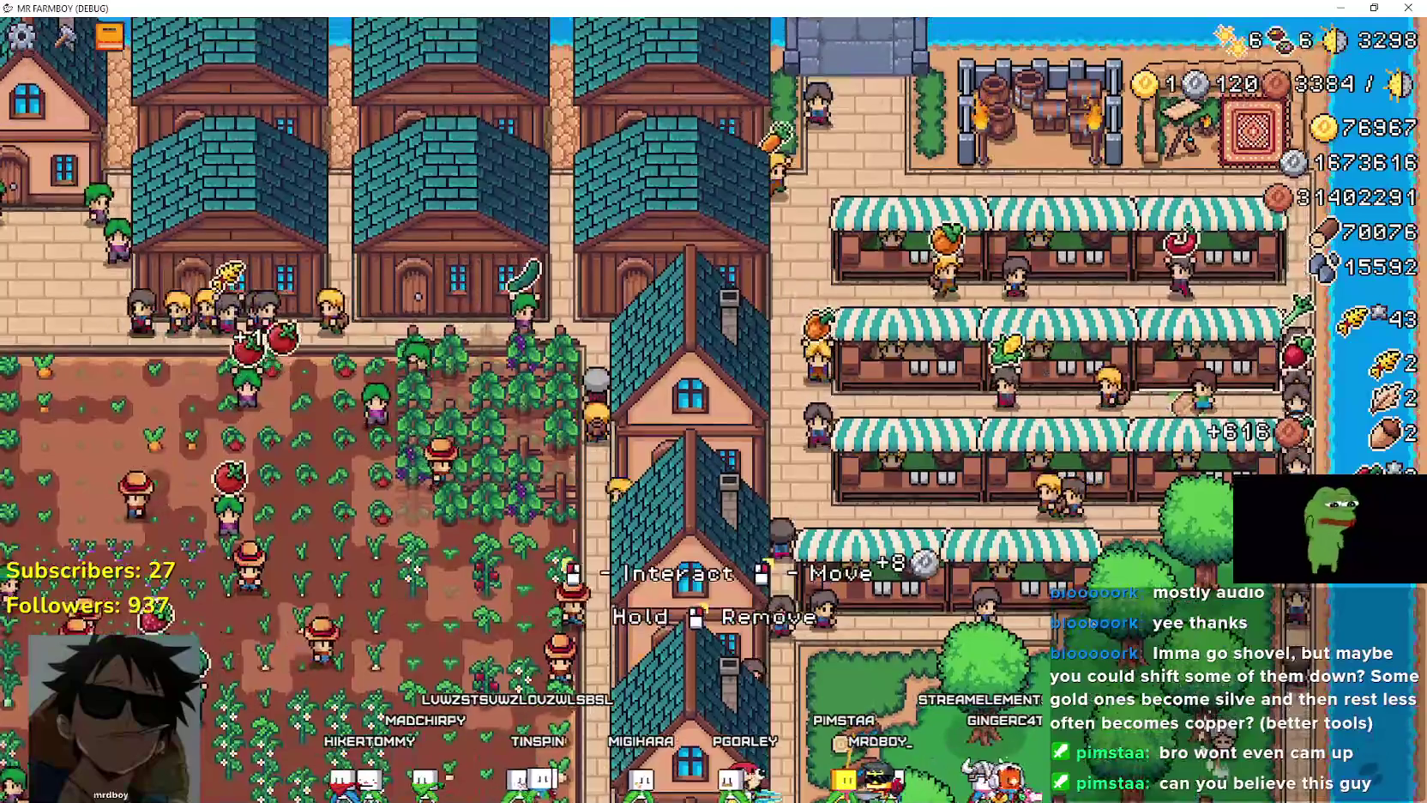
key("e")
key("e")
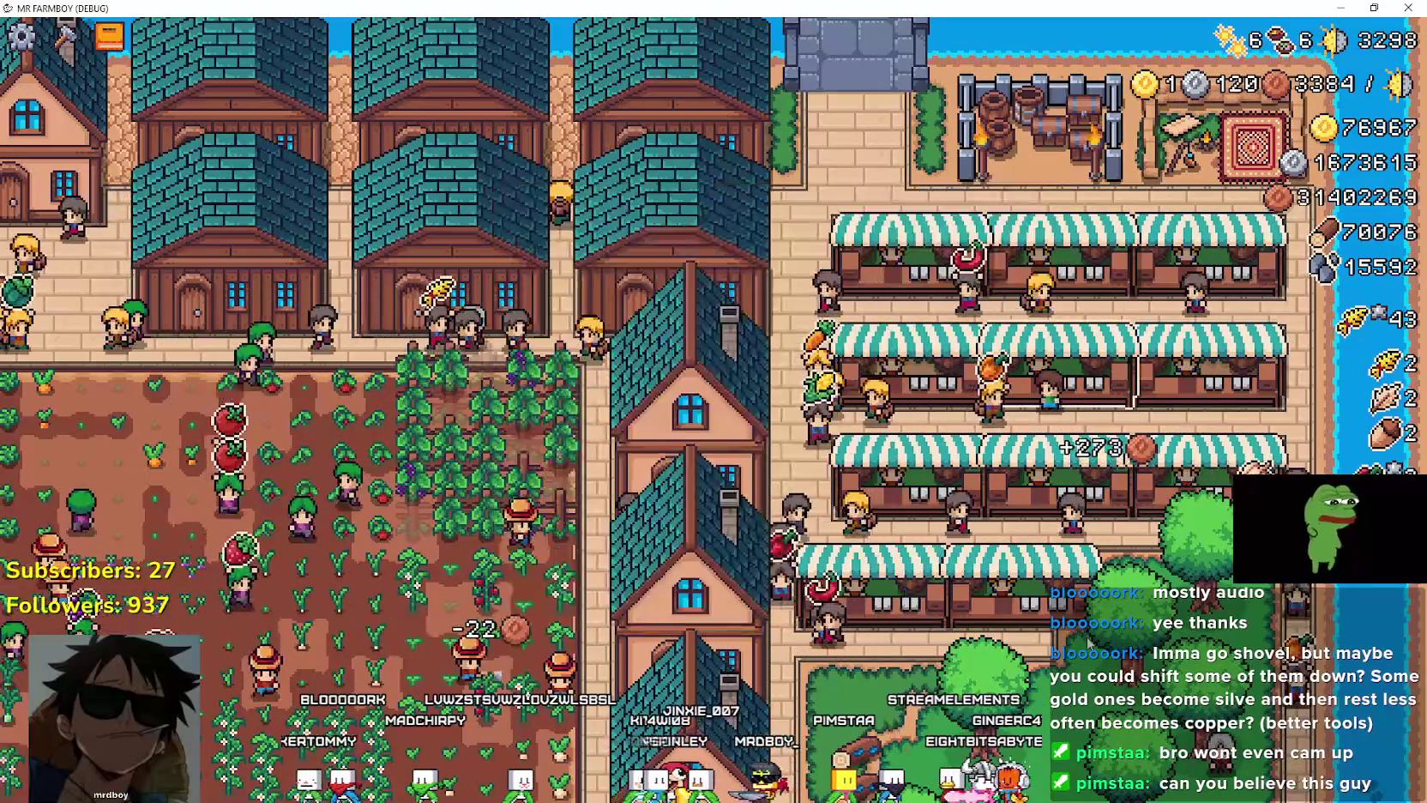
key("e")
key("e")
key("e")
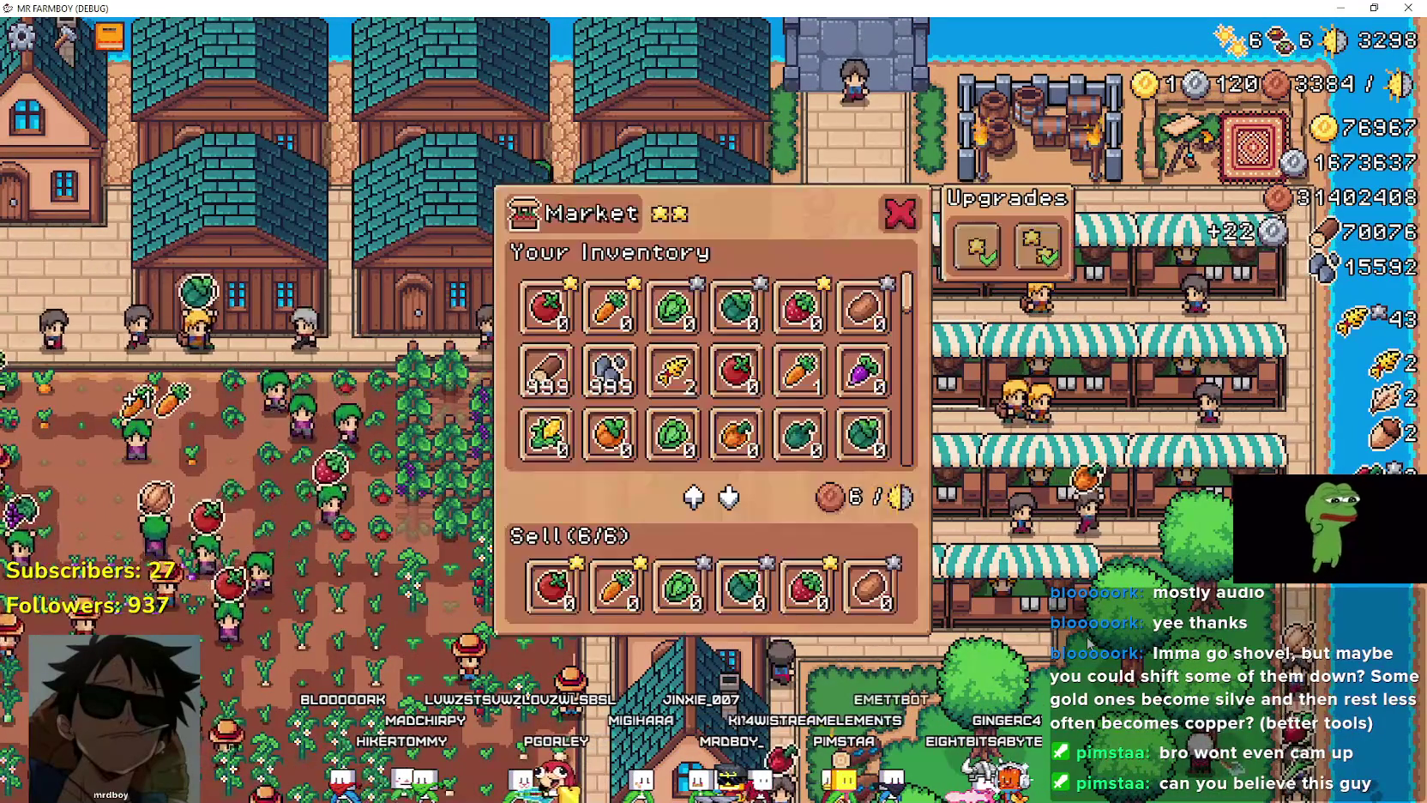
key("e")
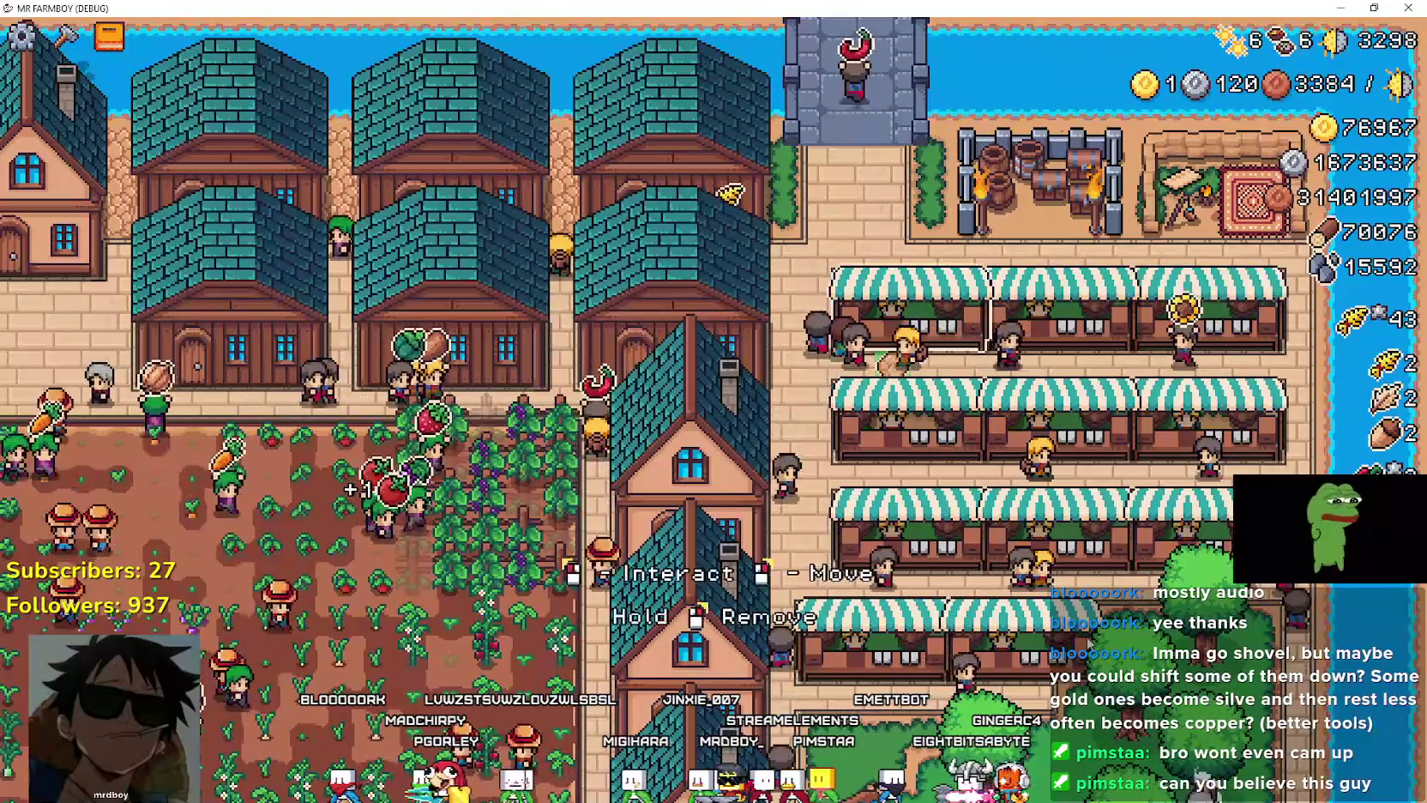
key("e")
key("e")
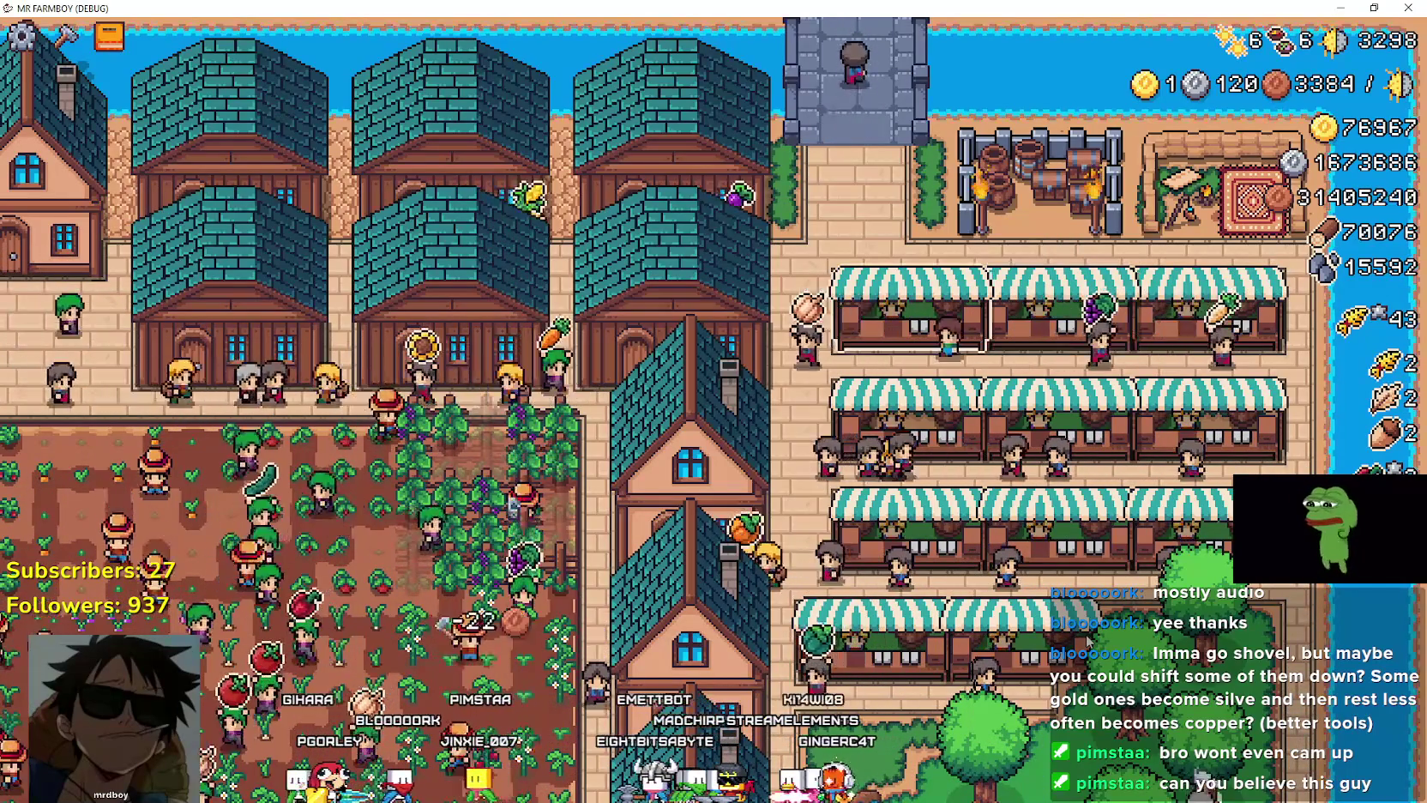
key("a")
Step: Walk the farmer south-west through the crop field and past the houses
key("s")
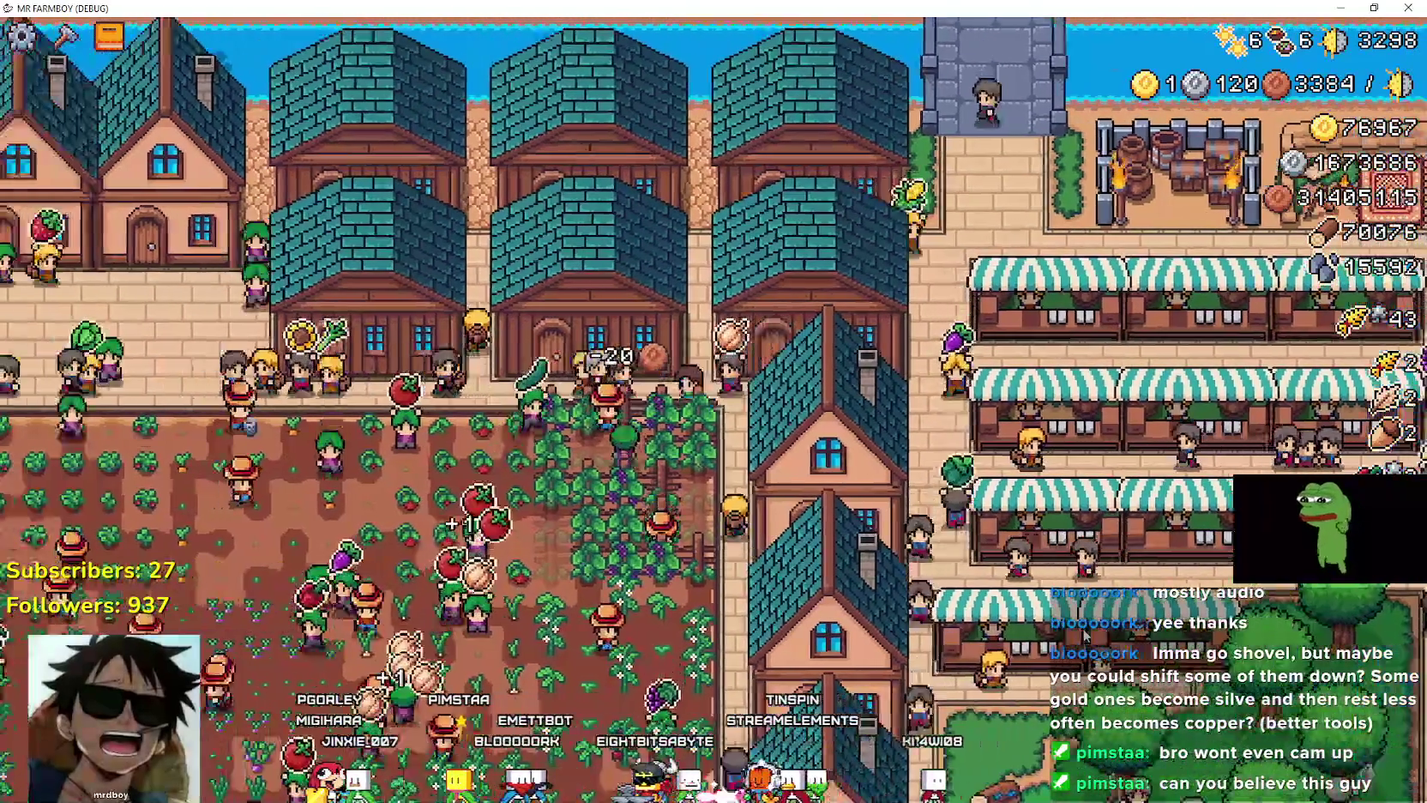
key("s")
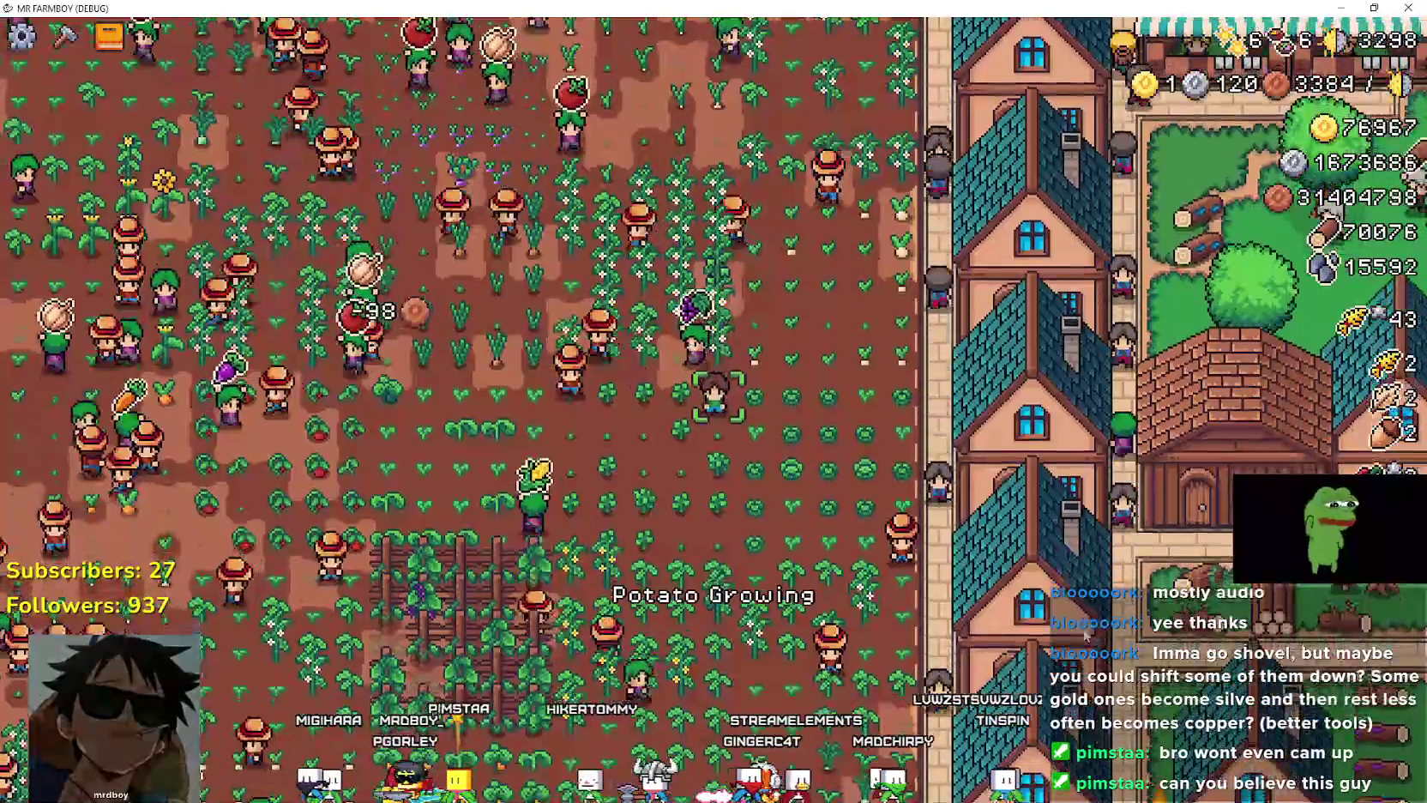
key("a")
key("a")
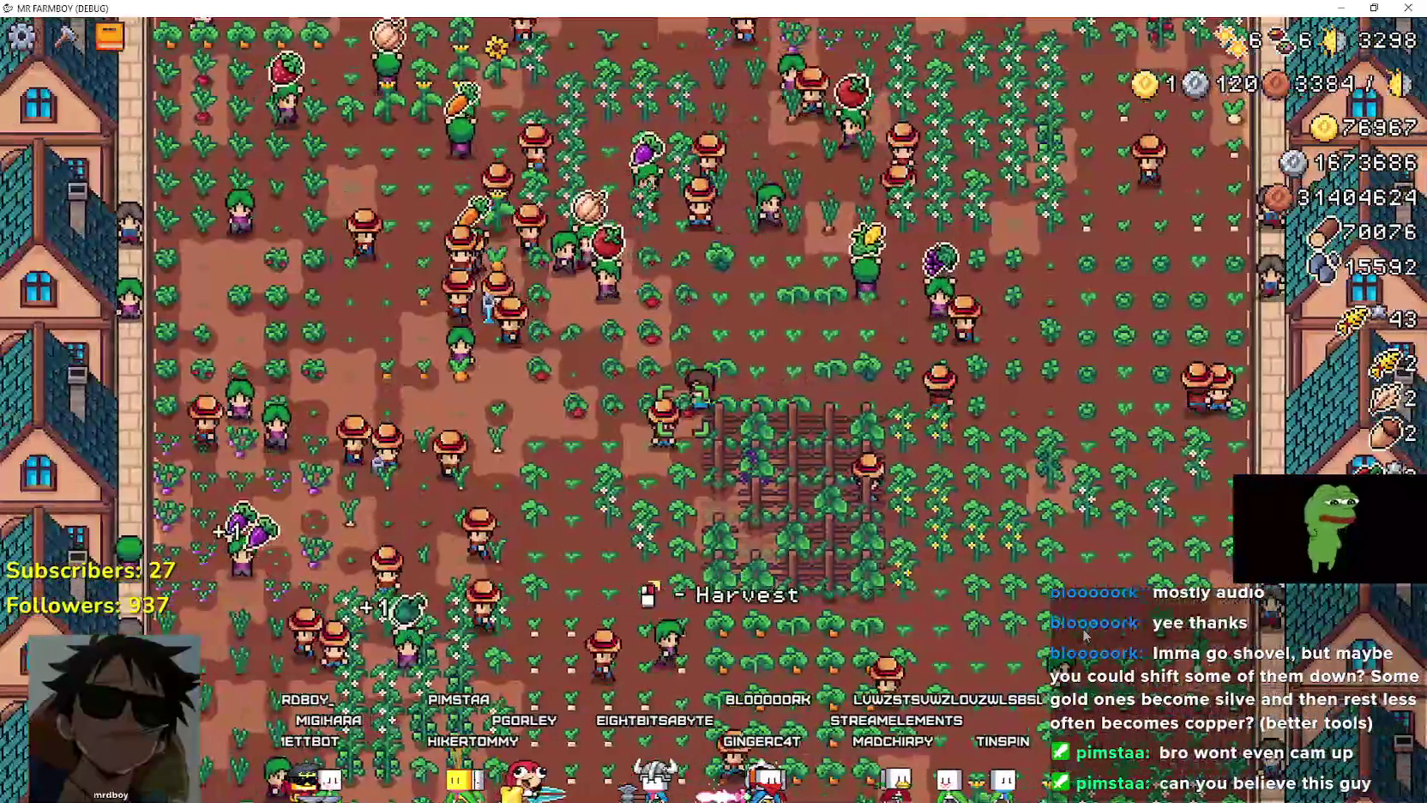
key("a")
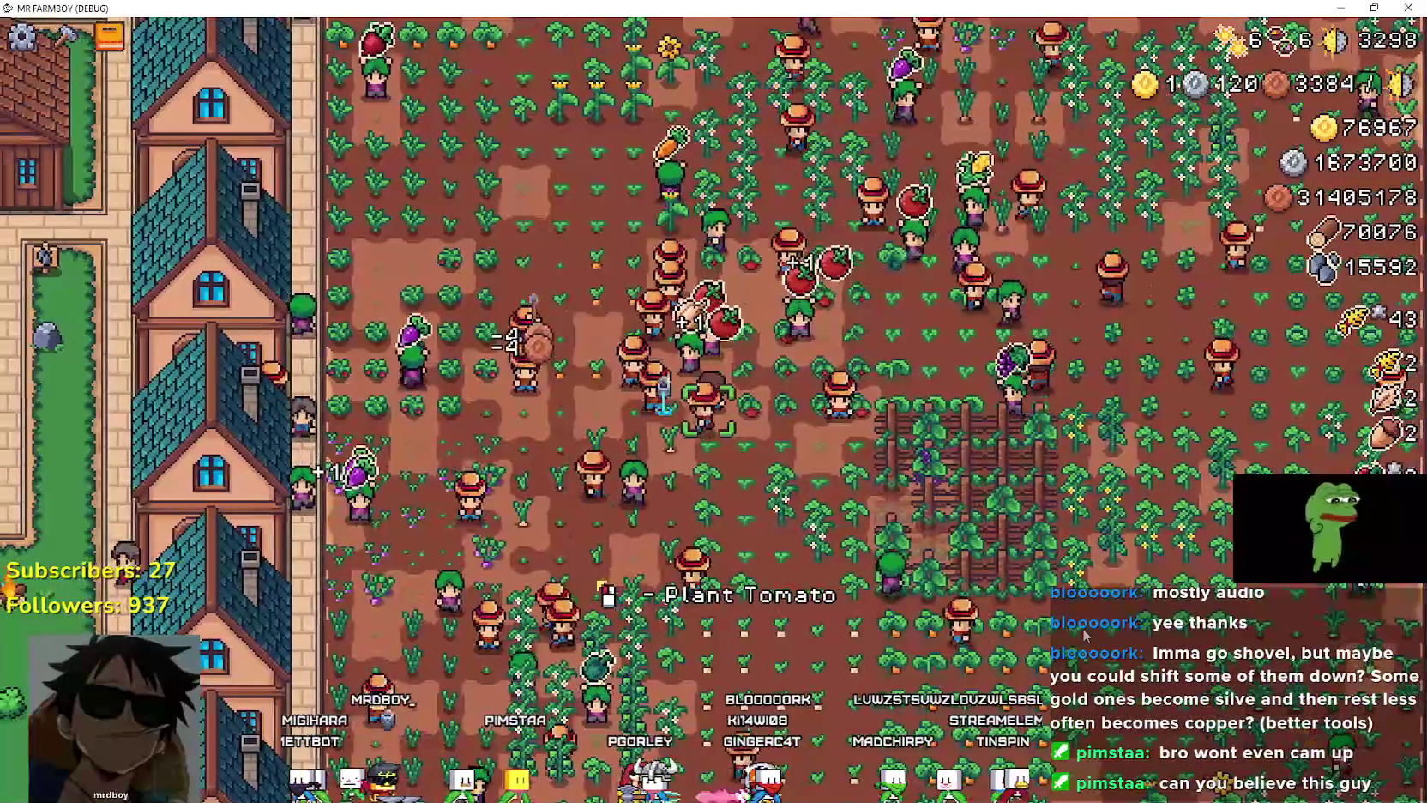
key("s")
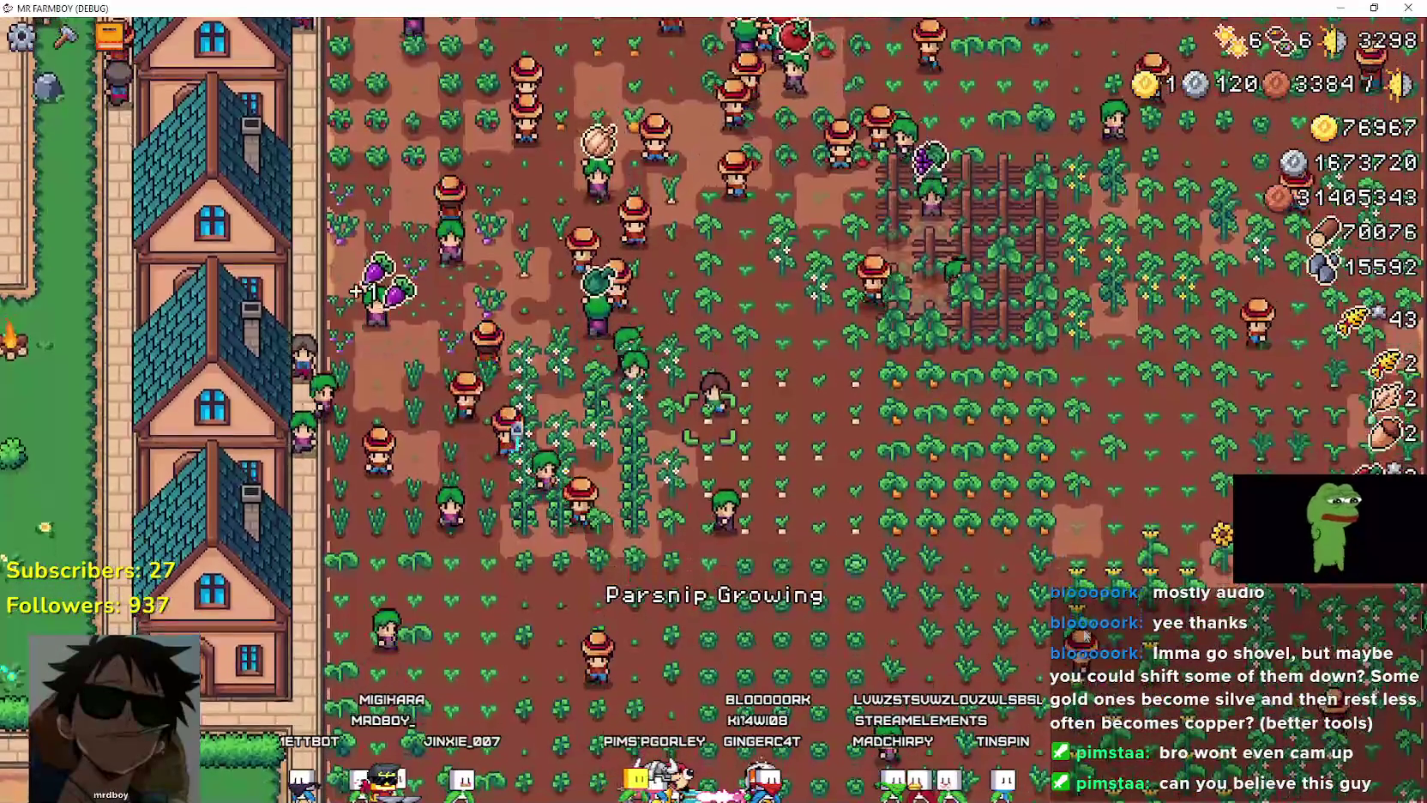
key("s")
key("a")
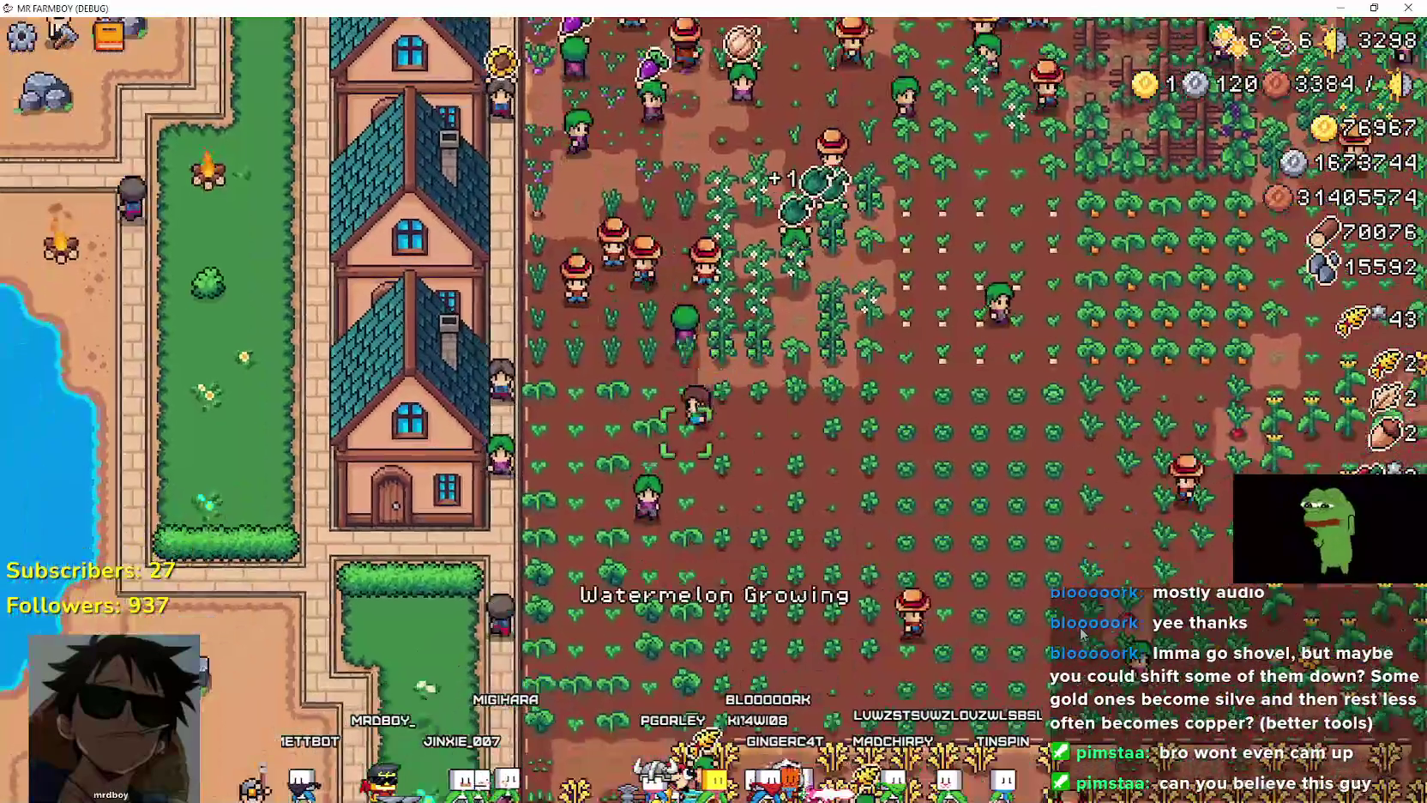
key("s")
key("a")
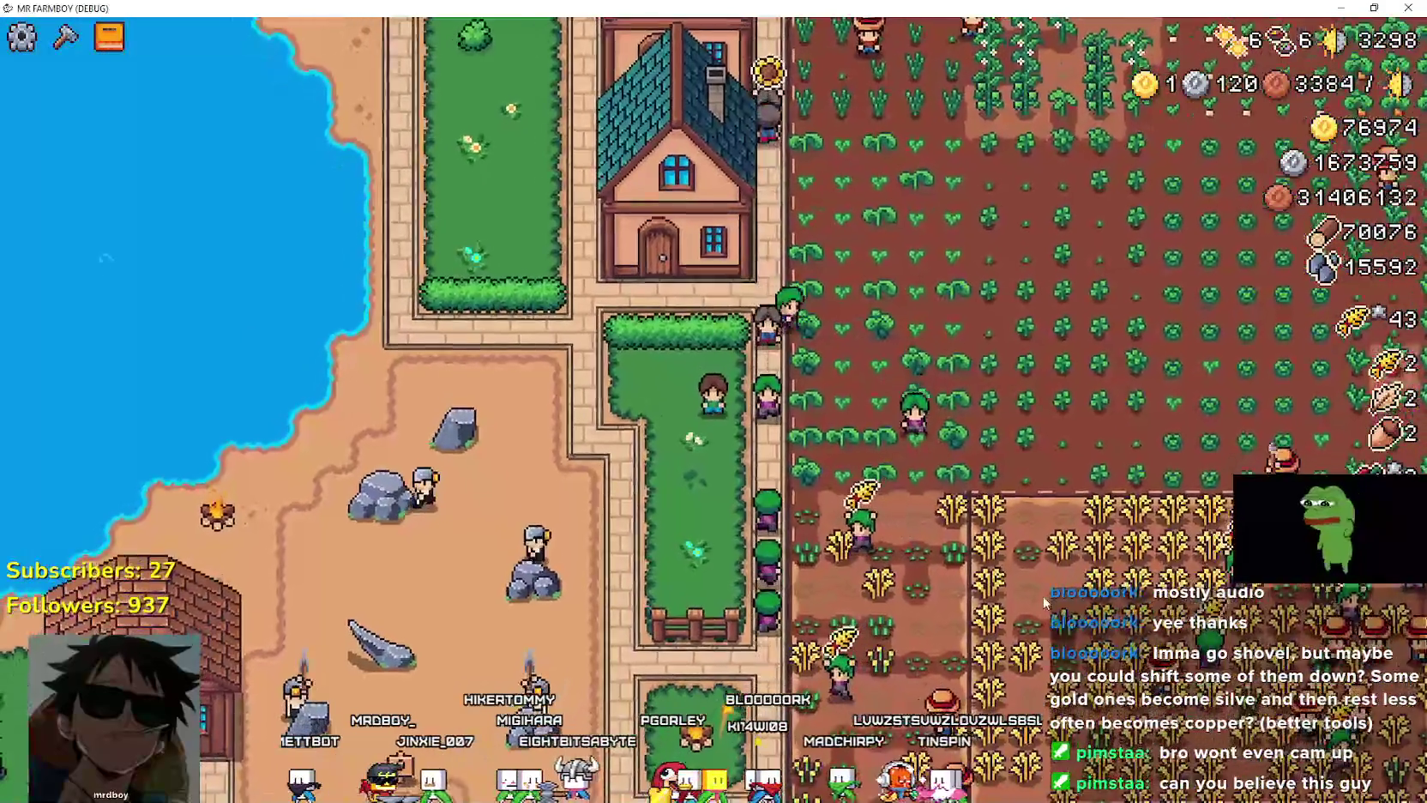
key("s")
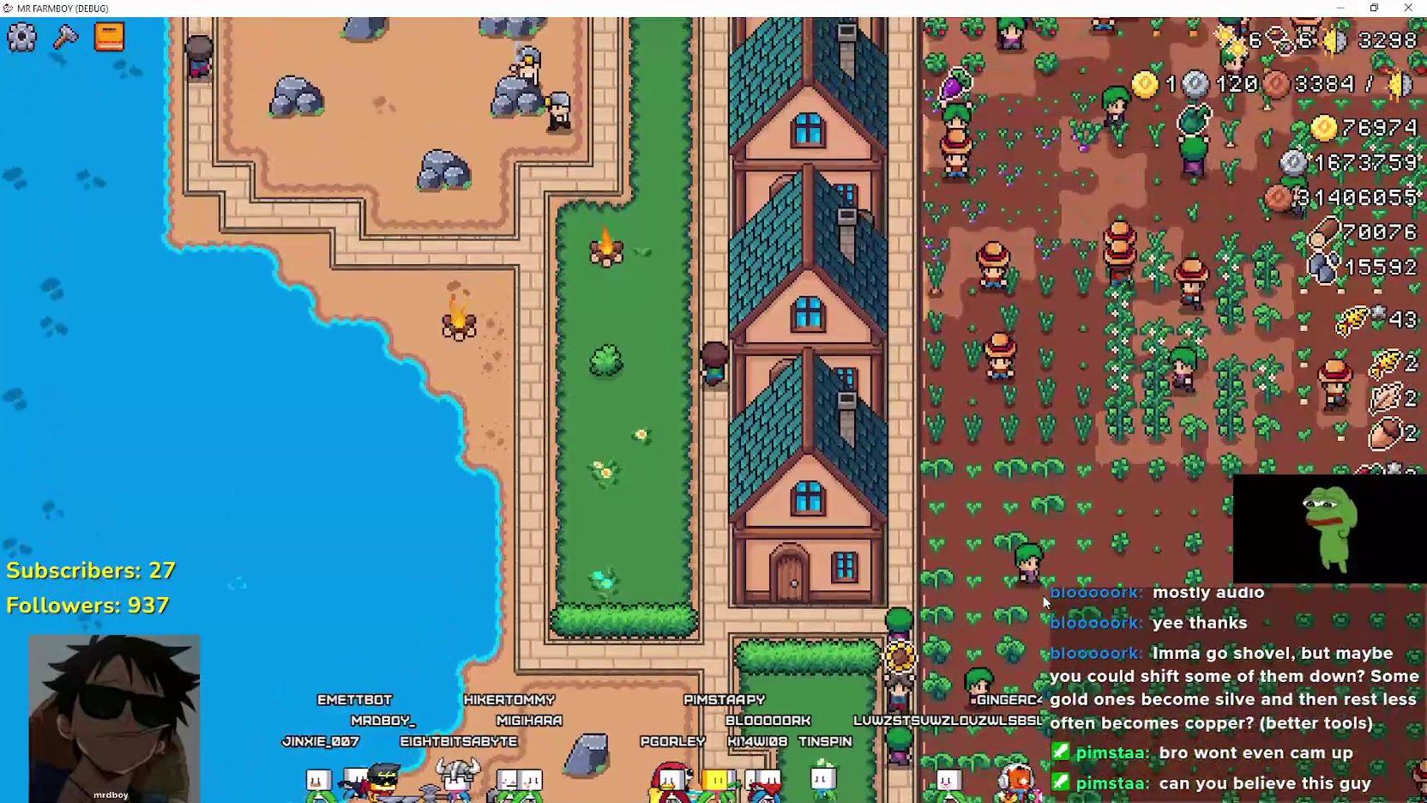
Step: Walk north through town and back south toward the quarry, then un-maximize the game window
key("w")
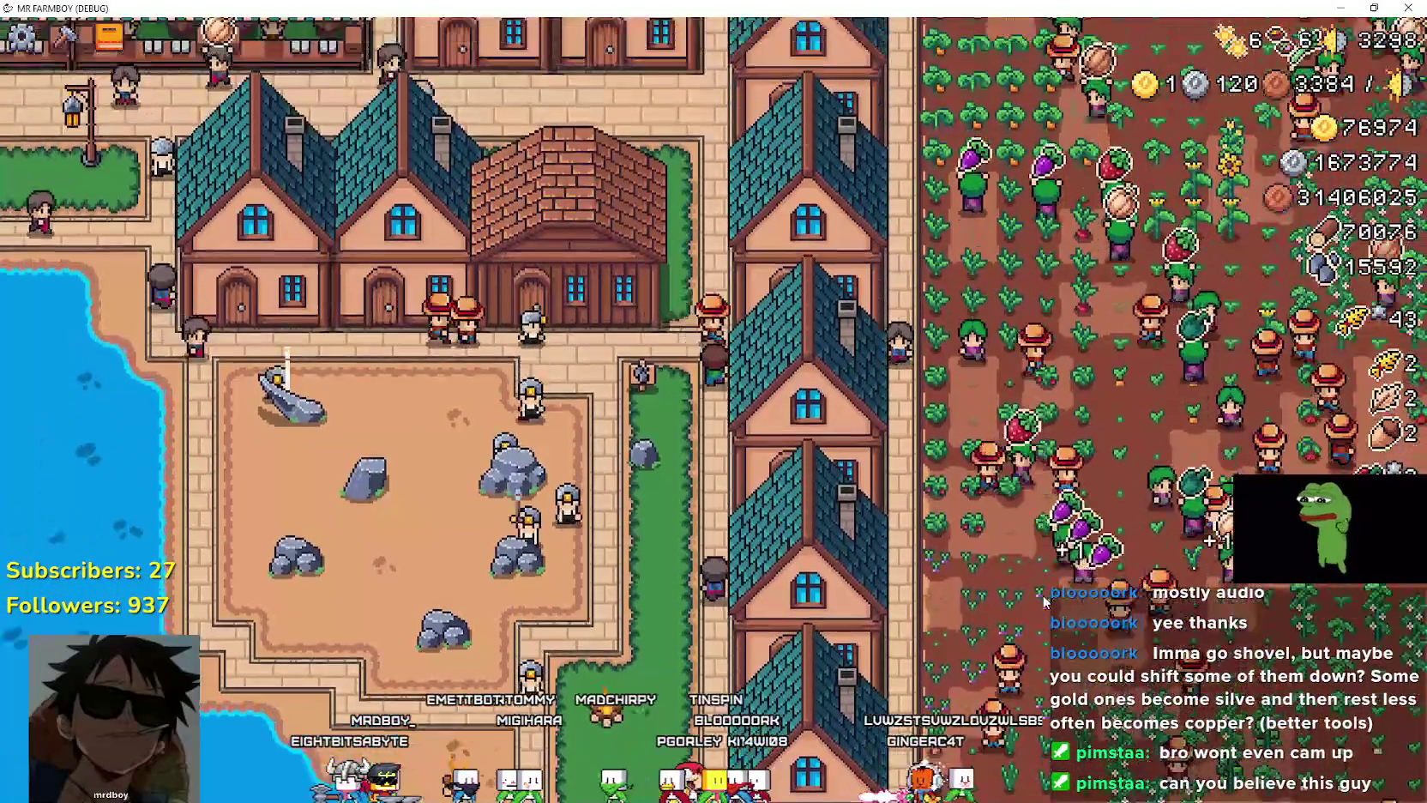
key("w")
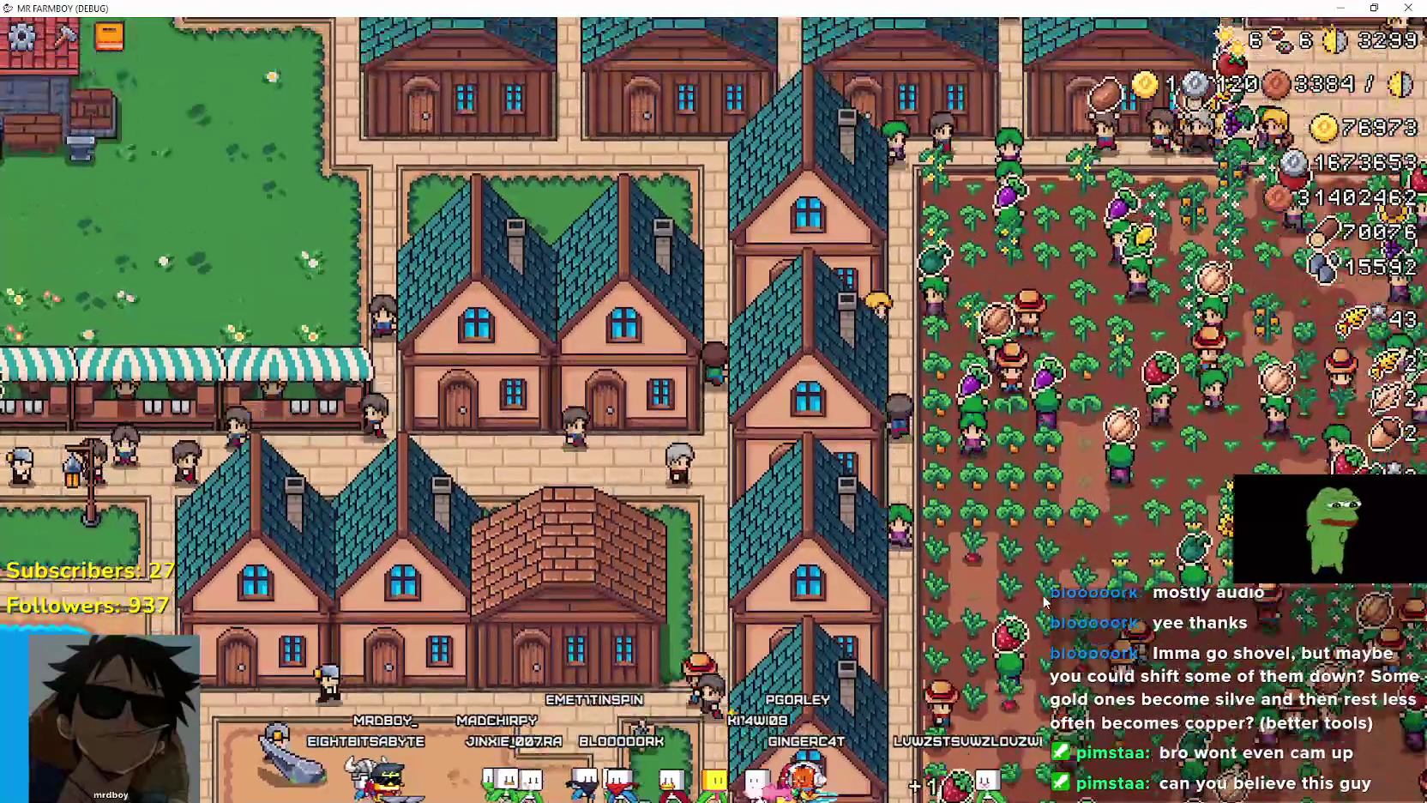
key("s")
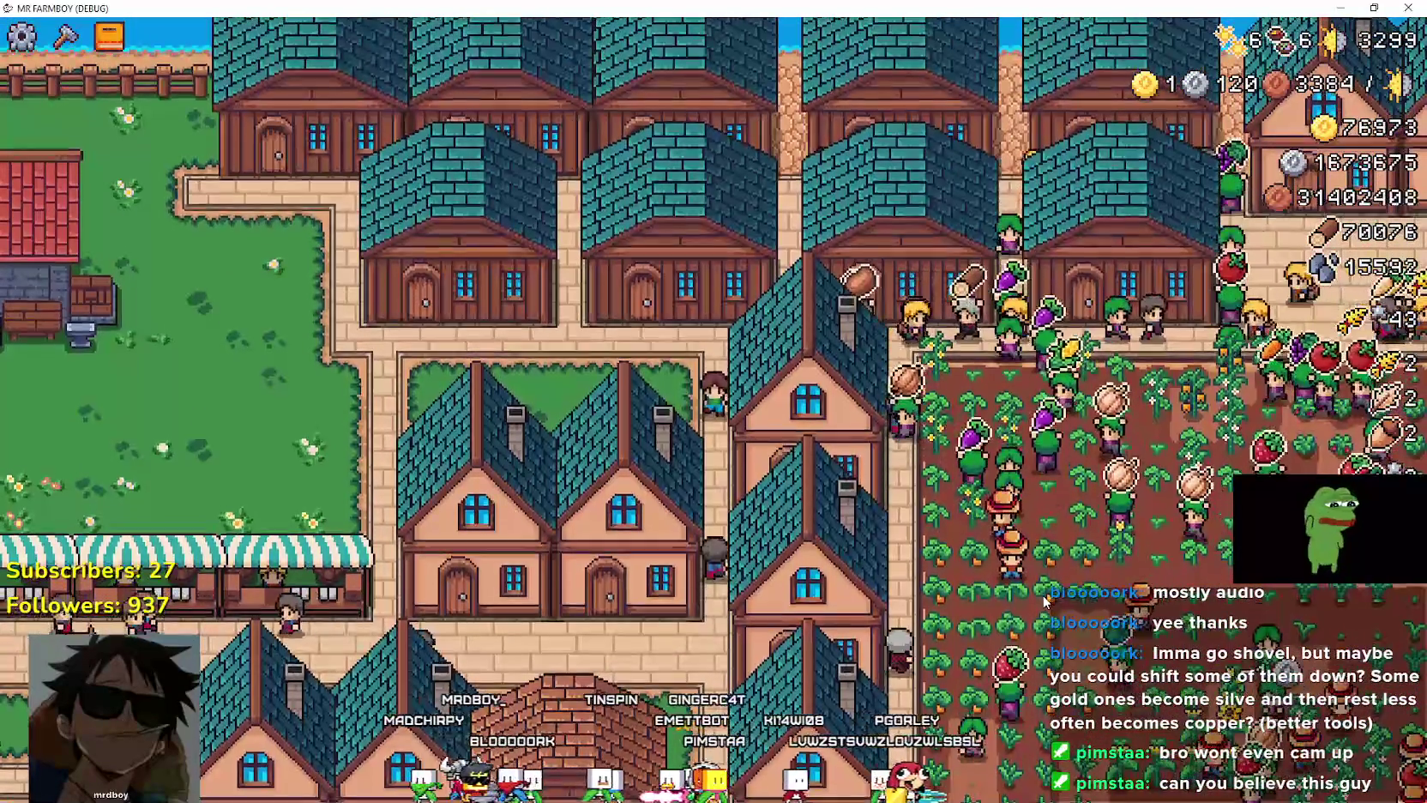
key("s")
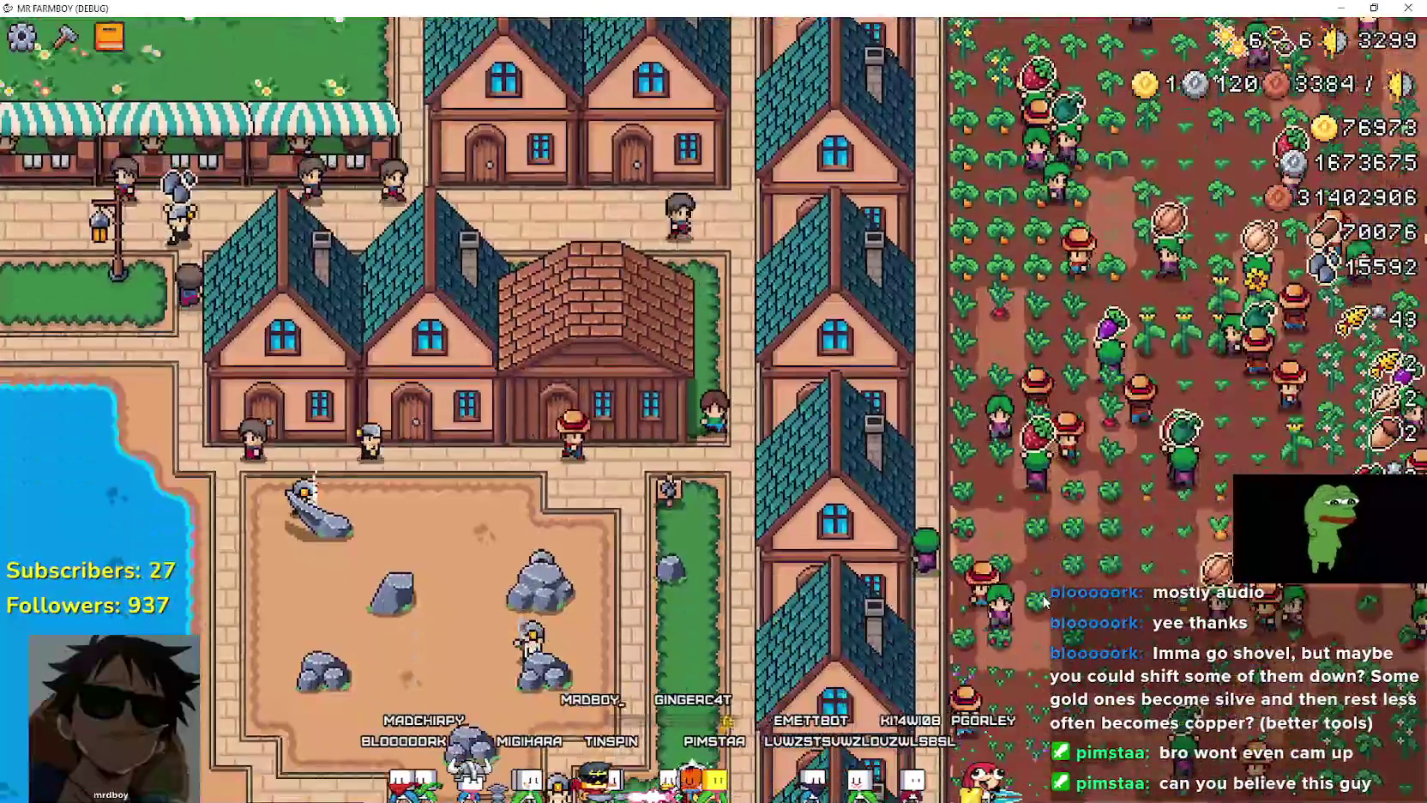
key("s")
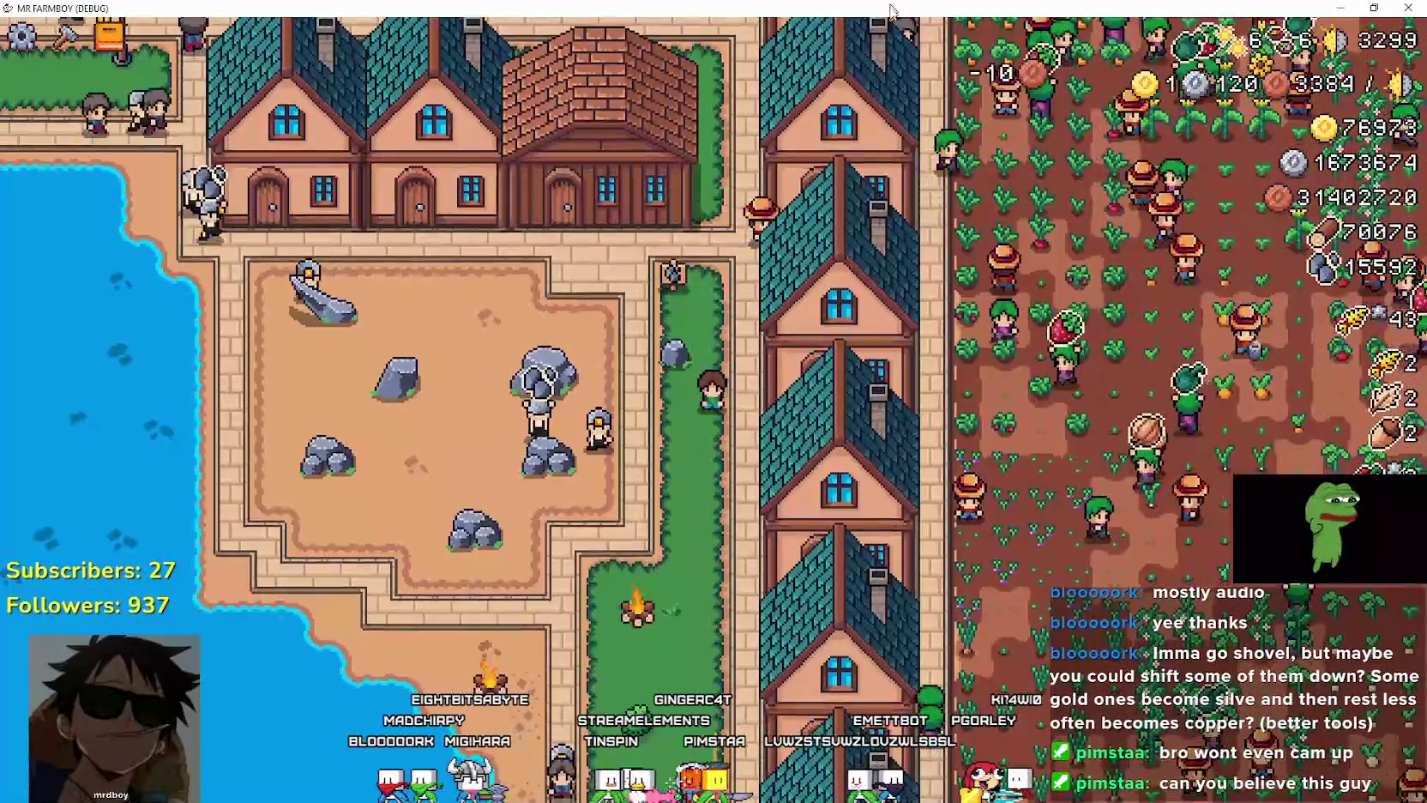
left_click(1374, 8)
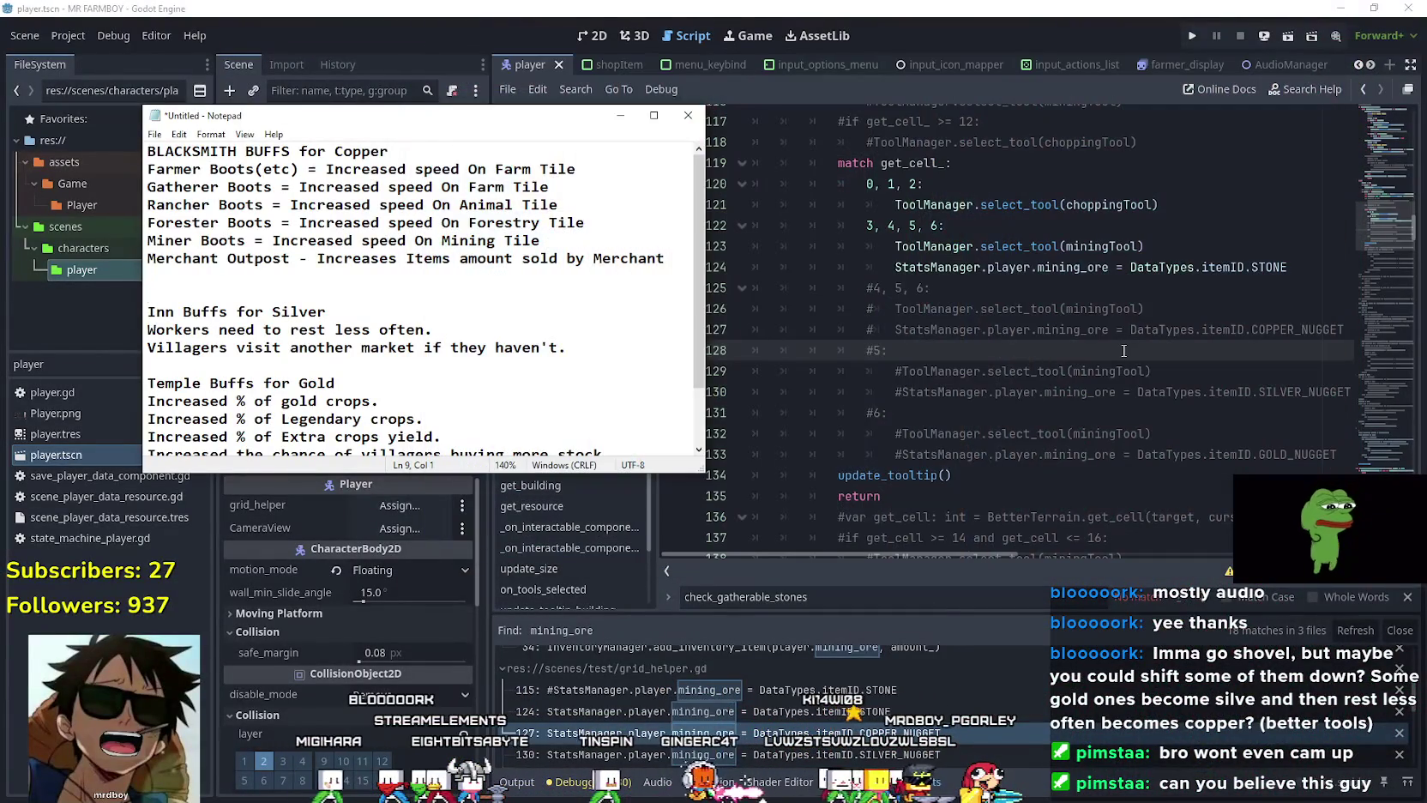
Step: Bring the Godot editor forward, then switch to Aseprite showing CropsChart.aseprite
left_click(1124, 351)
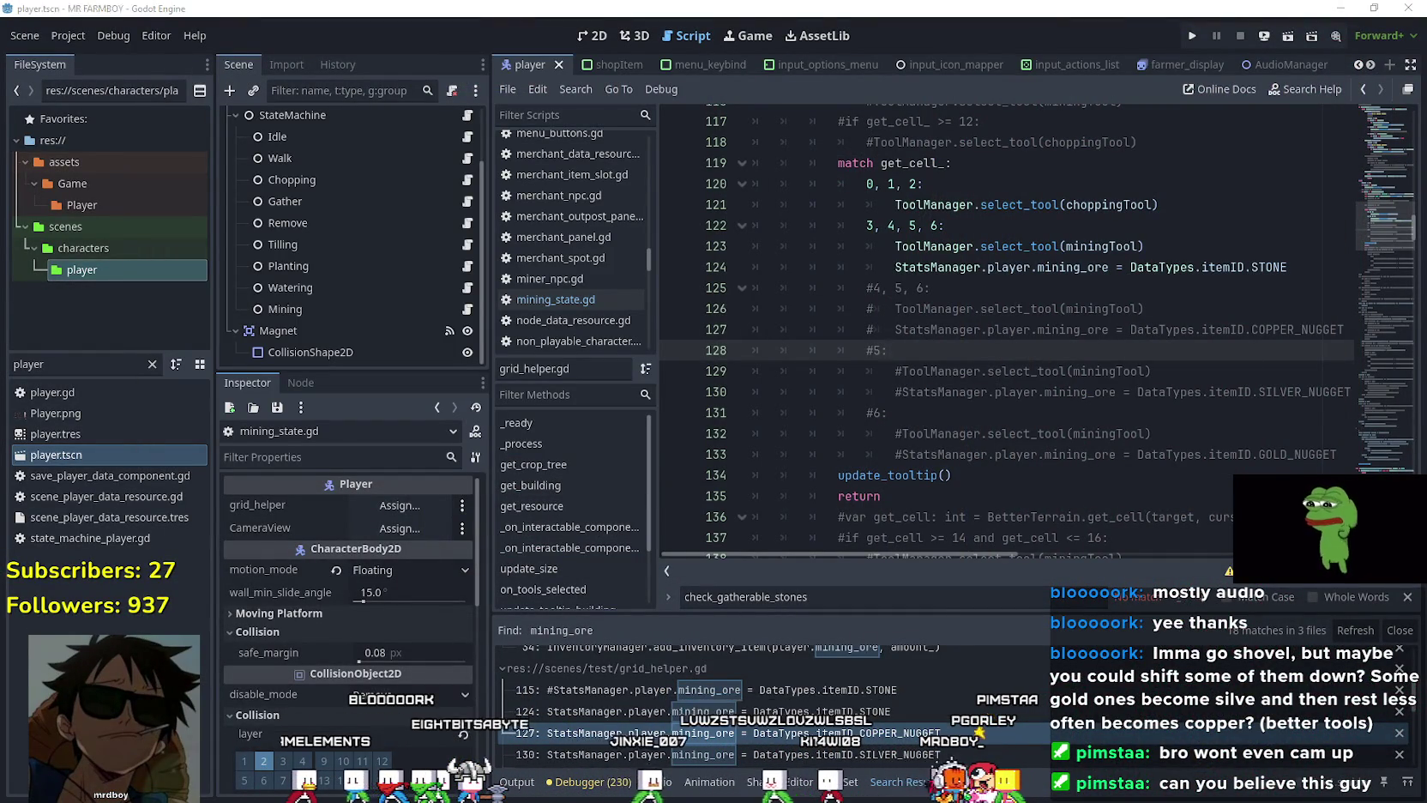
key("alt+Tab")
scroll(976, 317, "down", 3)
scroll(976, 317, "up", 1)
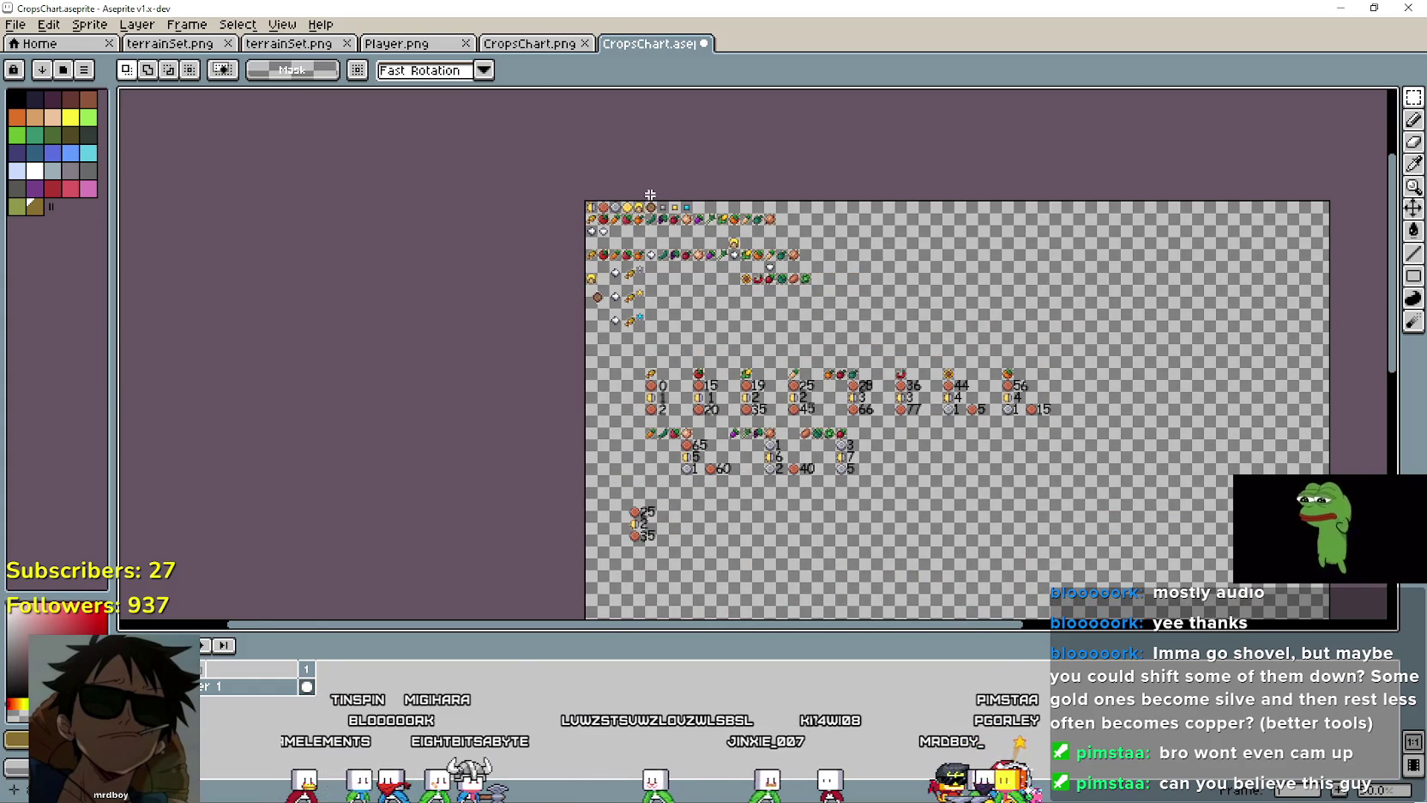
Step: Switch to the Player.png spritesheet and adjust the canvas zoom
left_click(168, 44)
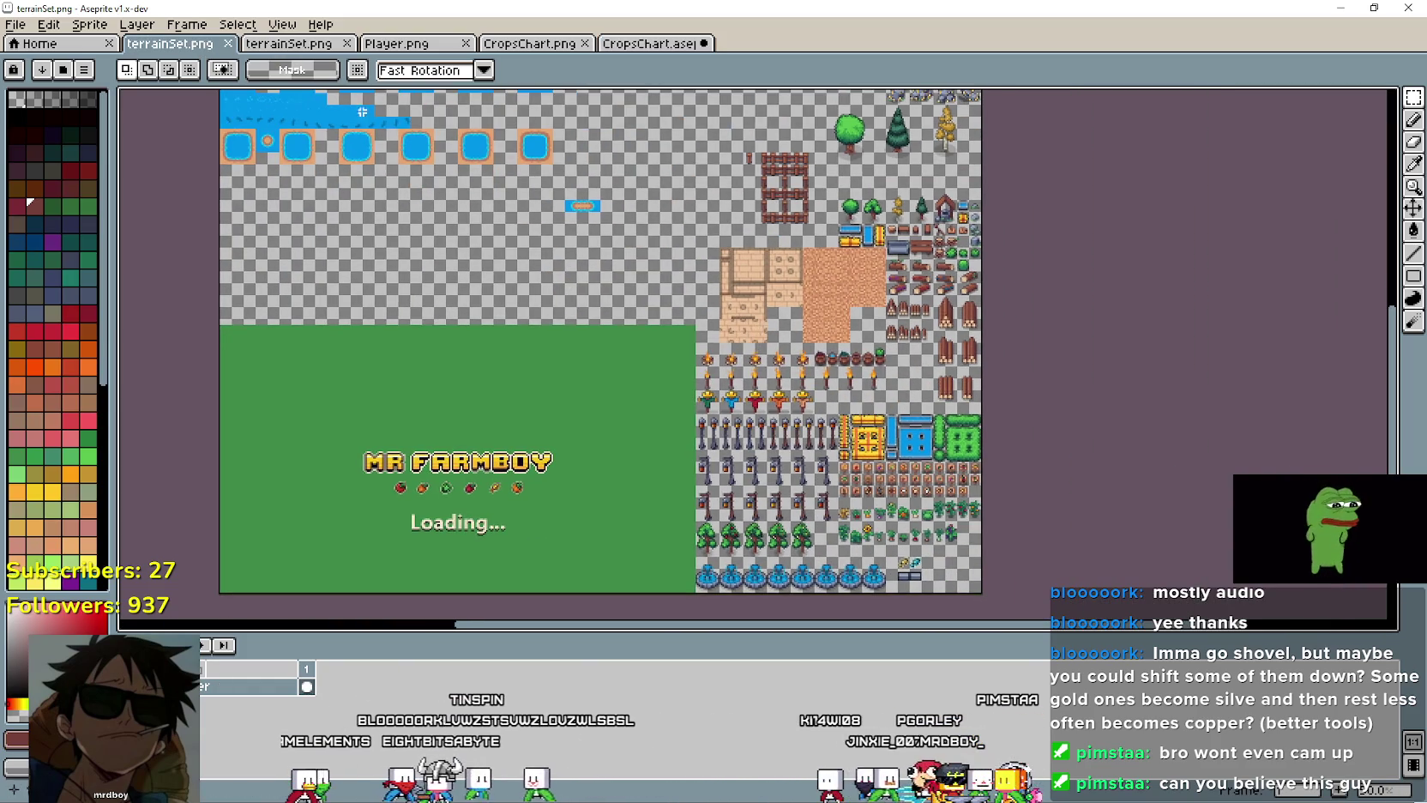
left_click(399, 45)
scroll(722, 478, "down", 1)
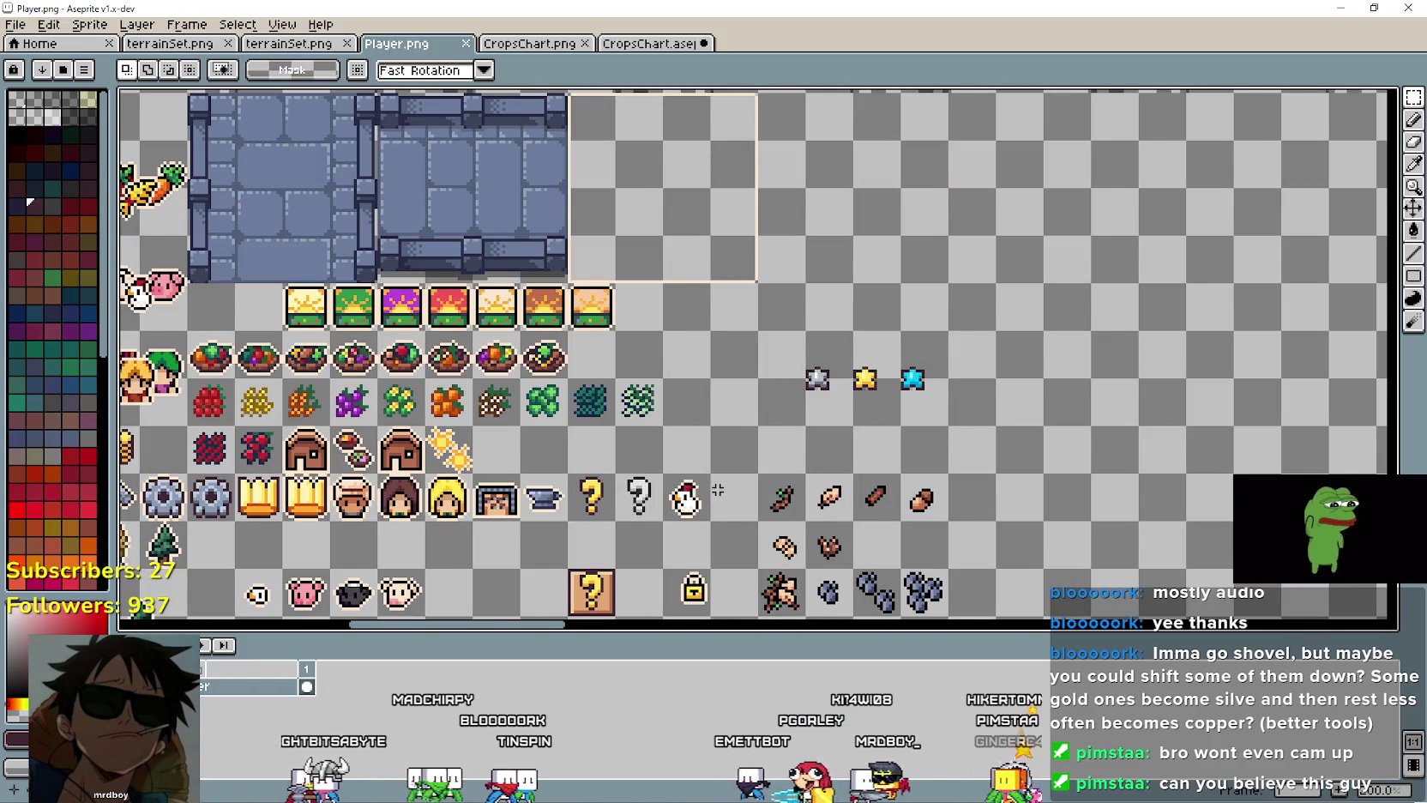
scroll(717, 489, "down", 2)
scroll(719, 339, "up", 1)
scroll(753, 356, "up", 1)
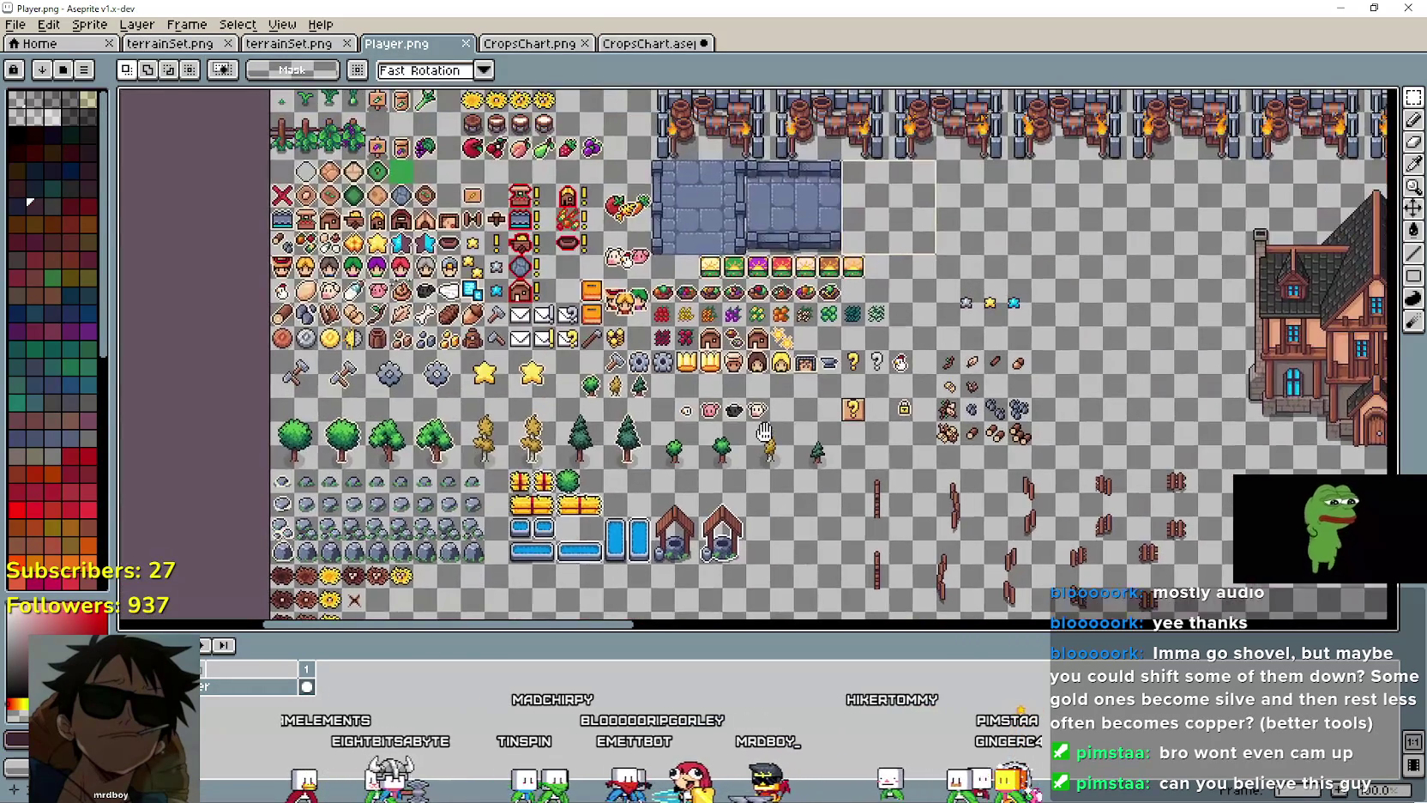
scroll(753, 356, "up", 1)
scroll(874, 477, "down", 1)
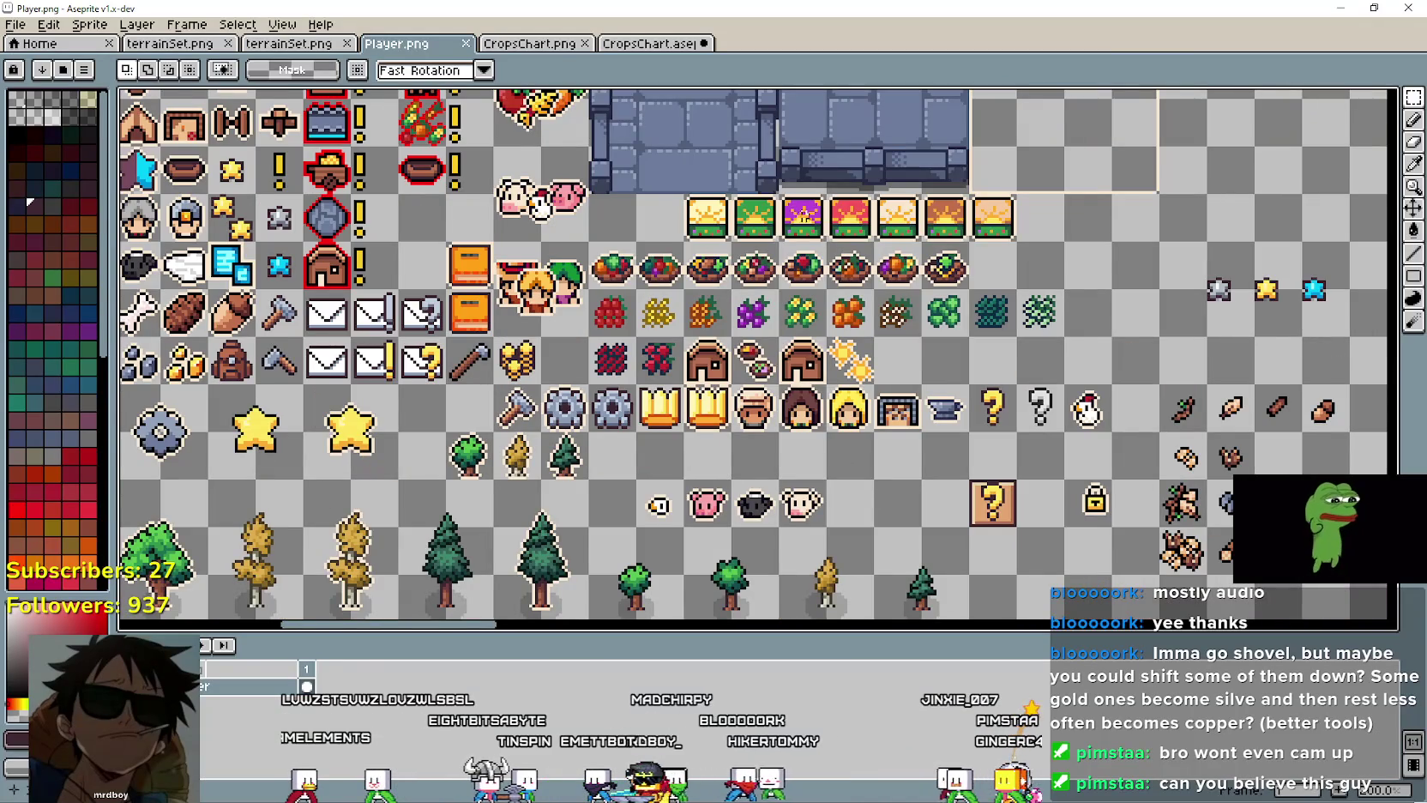
scroll(686, 343, "up", 1)
scroll(686, 343, "down", 1)
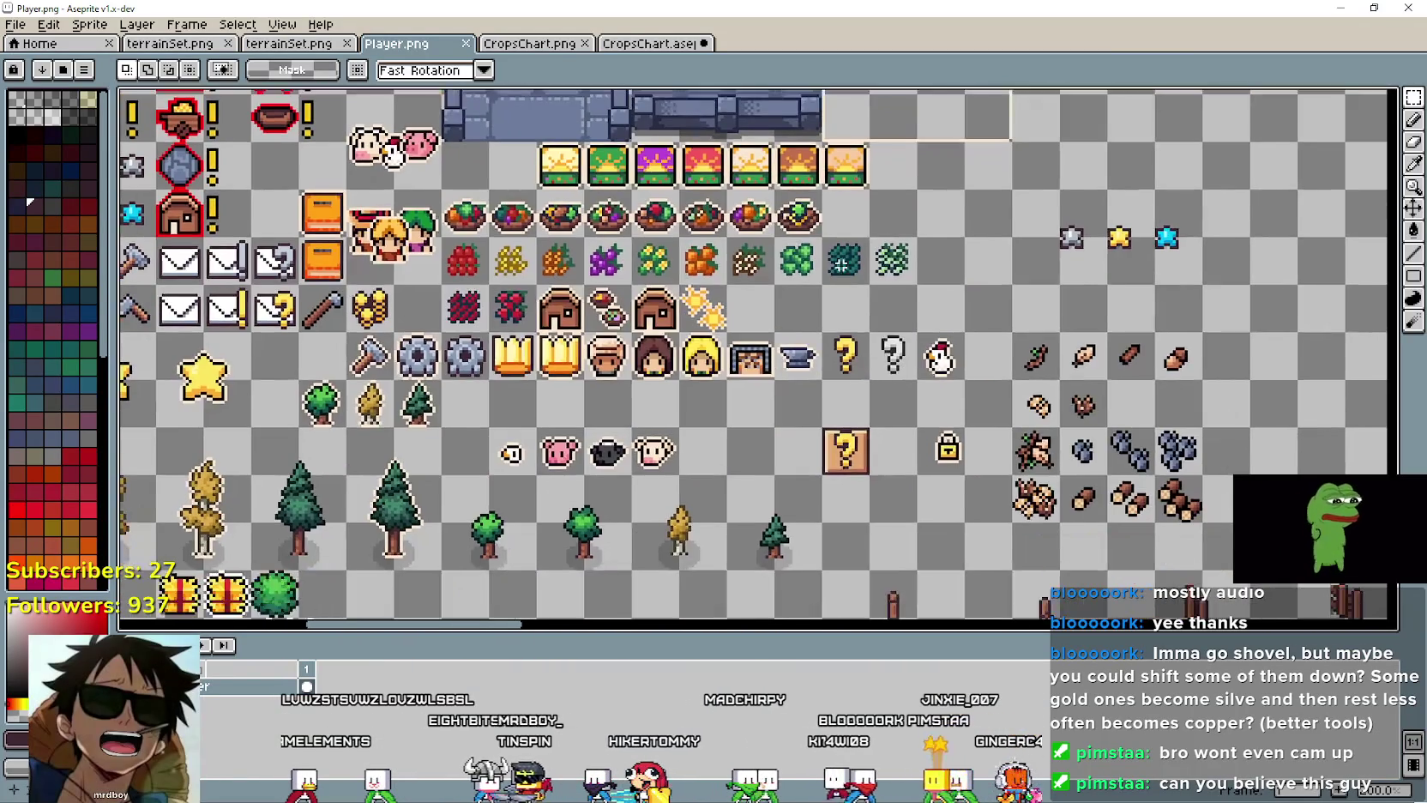
scroll(552, 425, "down", 1)
Step: Pan across the sprite sheet over the character sprite rows
left_click_drag(552, 426, 1040, 507)
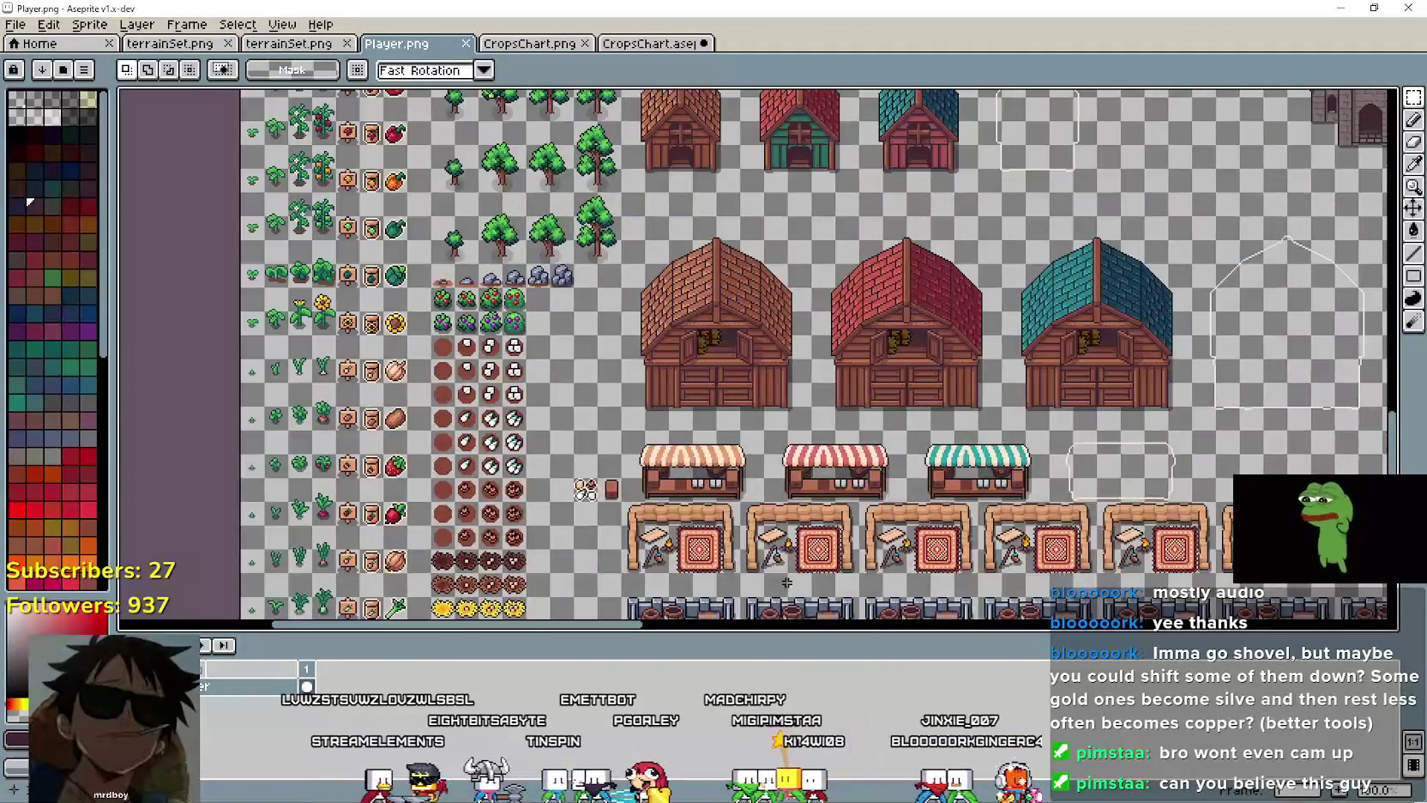
scroll(939, 383, "down", 1)
scroll(940, 383, "down", 1)
left_click_drag(940, 384, 868, 346)
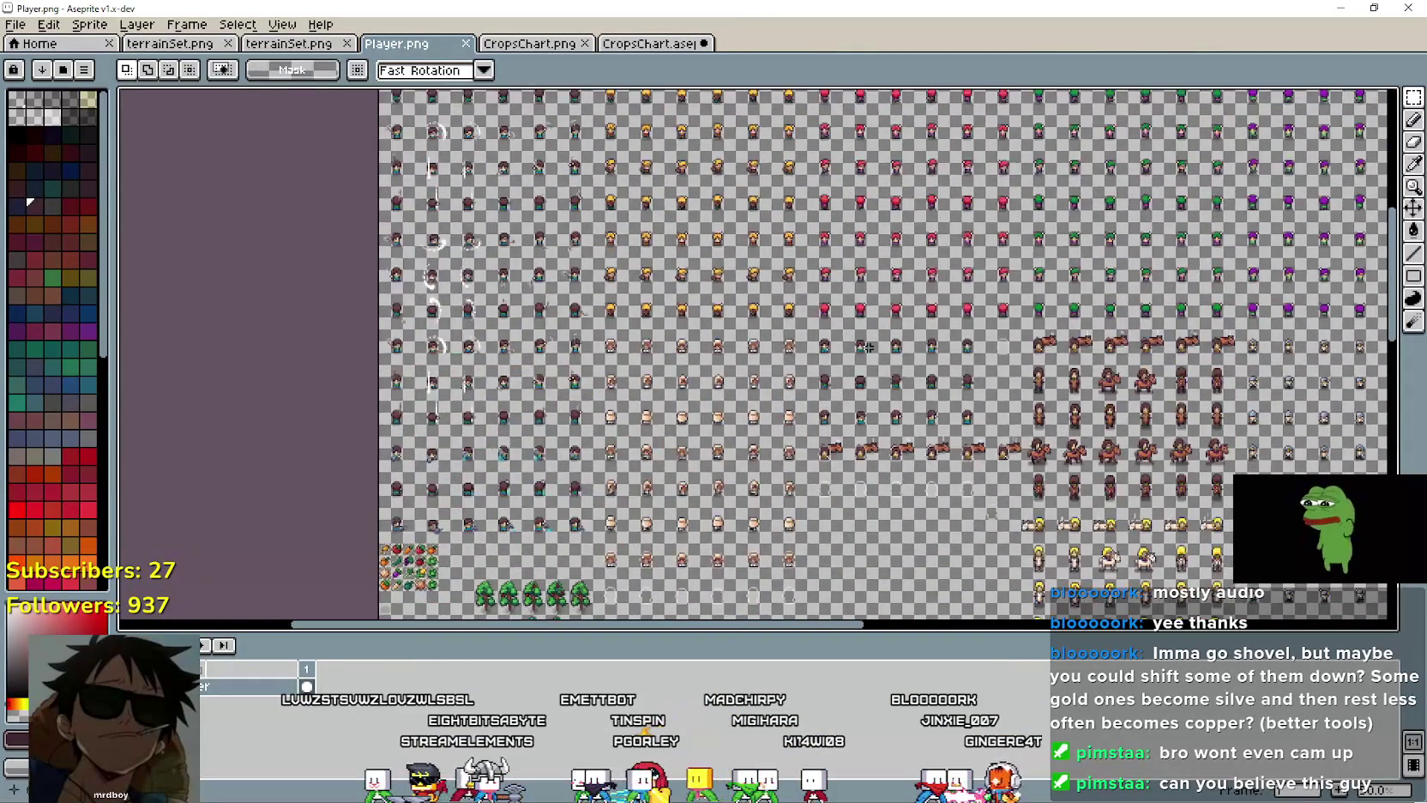
scroll(868, 347, "up", 3)
left_click_drag(391, 536, 777, 415)
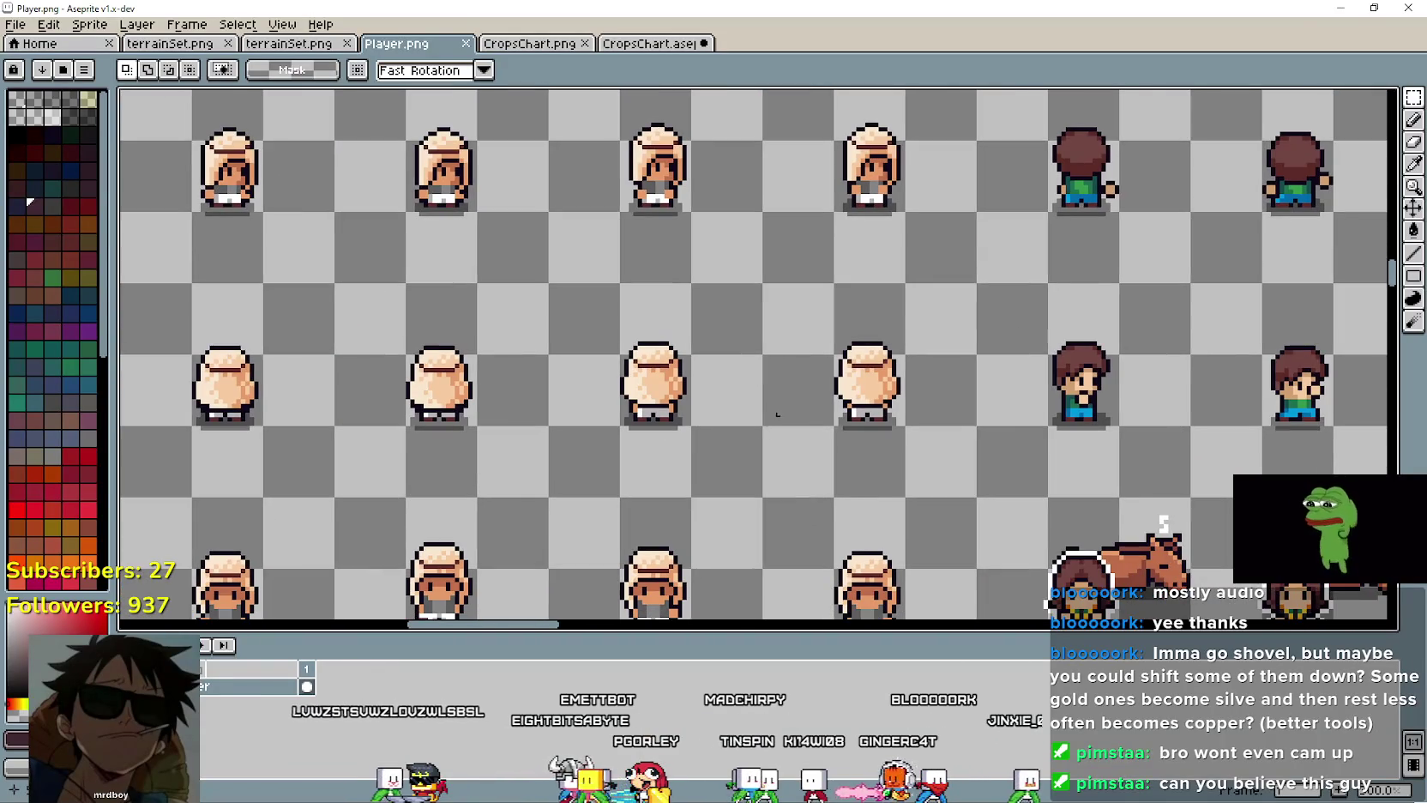
scroll(701, 401, "down", 3)
scroll(694, 403, "up", 2)
scroll(691, 412, "up", 5)
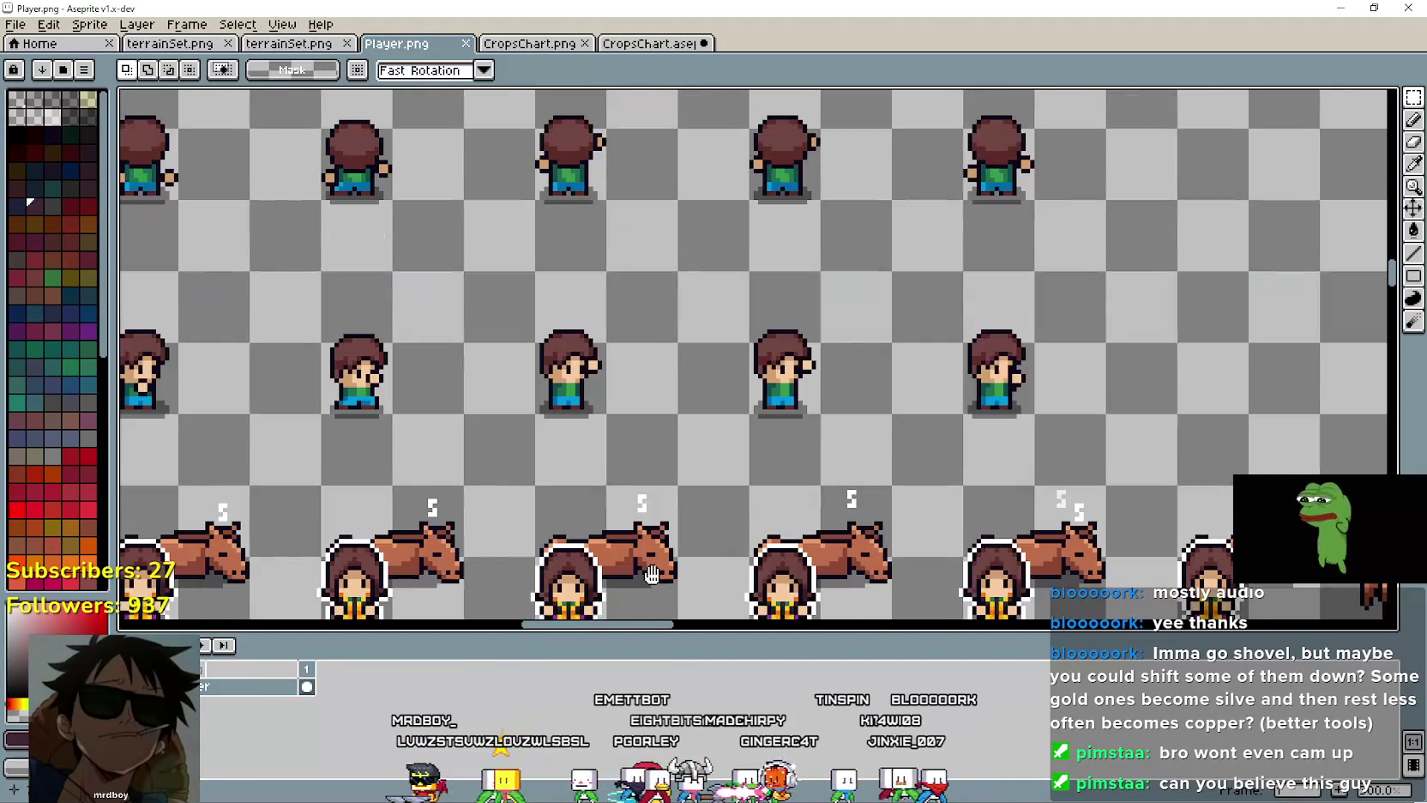
scroll(688, 421, "up", 1)
scroll(687, 421, "up", 1)
scroll(682, 421, "down", 3)
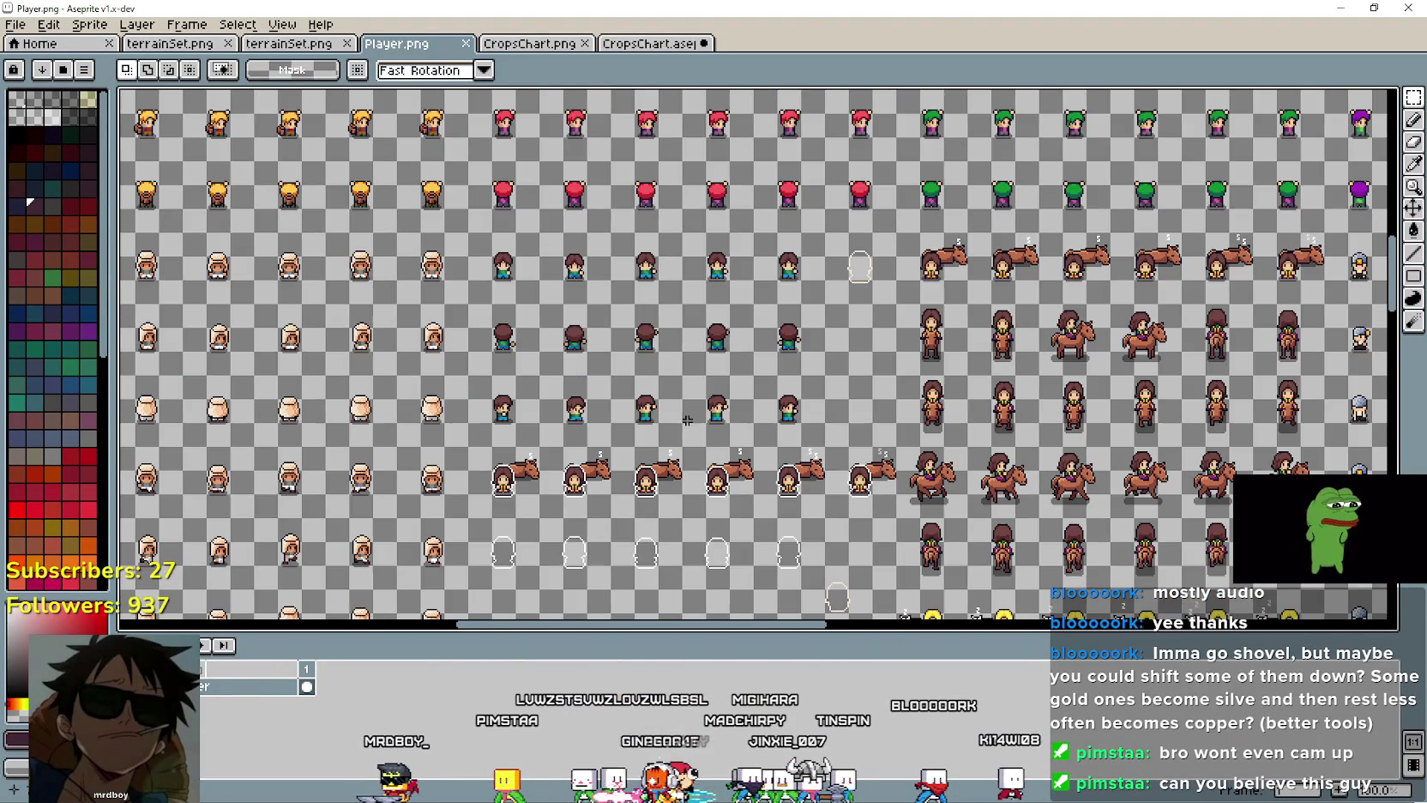
scroll(532, 411, "up", 2)
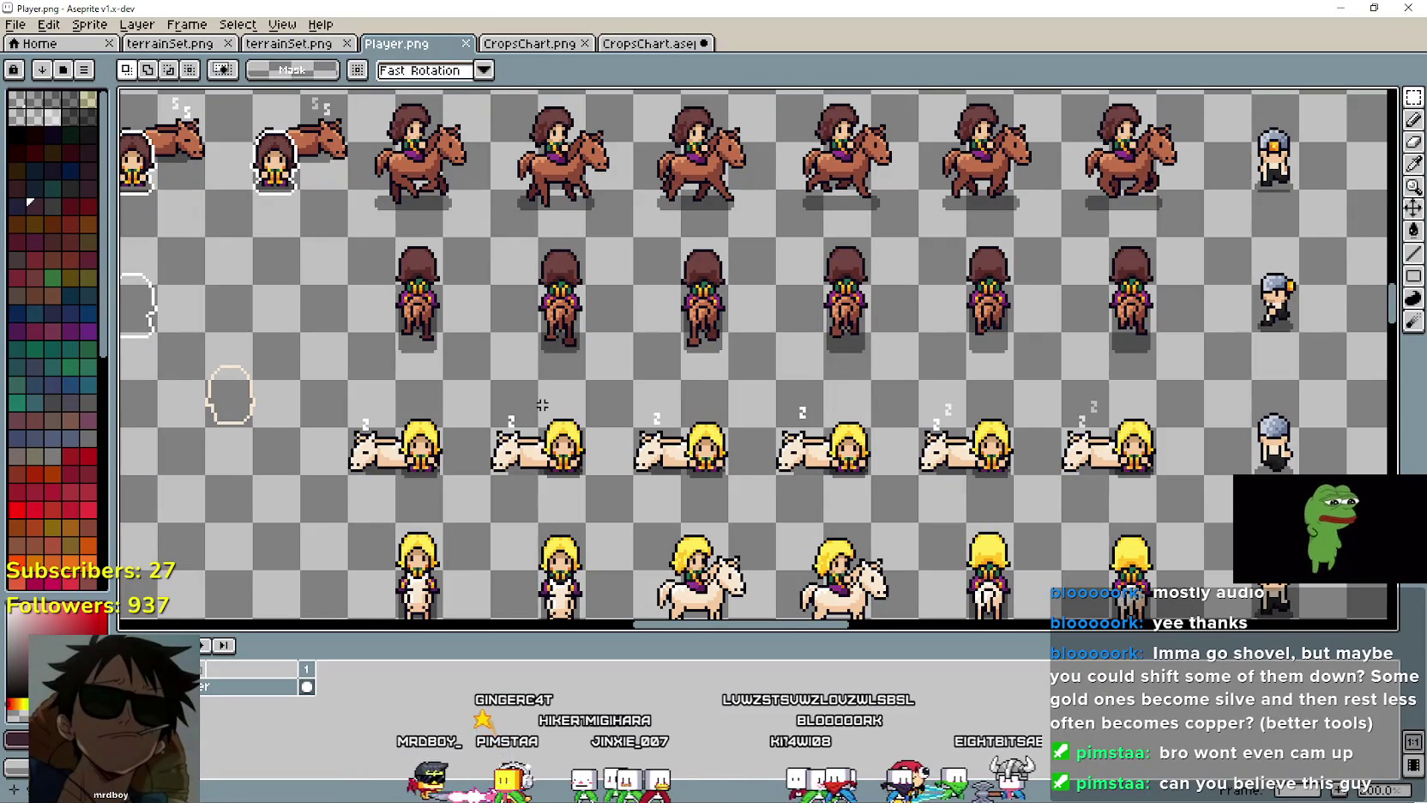
scroll(542, 404, "down", 3)
scroll(683, 372, "up", 1)
scroll(684, 372, "up", 2)
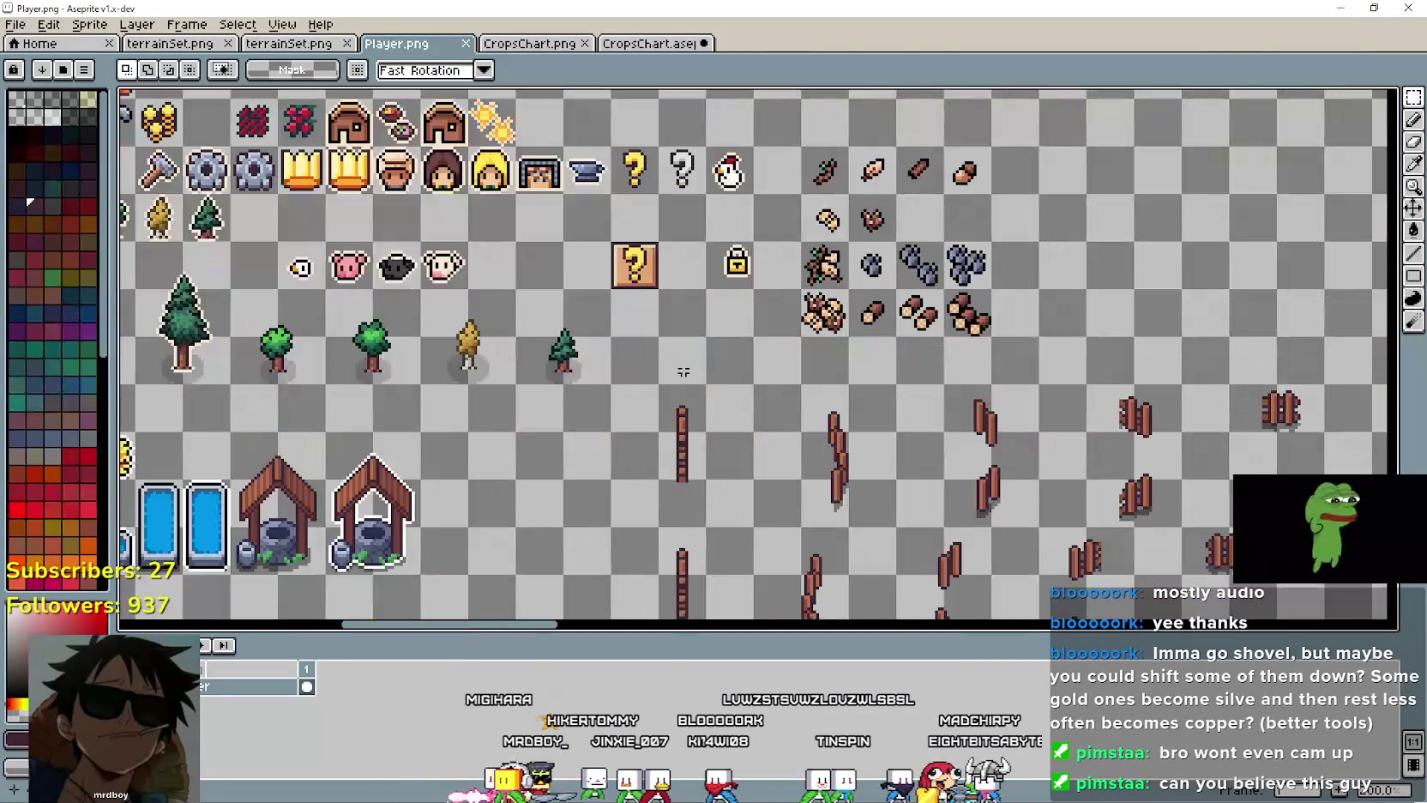
scroll(684, 371, "down", 1)
Step: Centre the view on the sun tile and crop rows beside the empty tile
left_click_drag(683, 372, 764, 425)
scroll(1076, 429, "up", 1)
scroll(1076, 429, "up", 1)
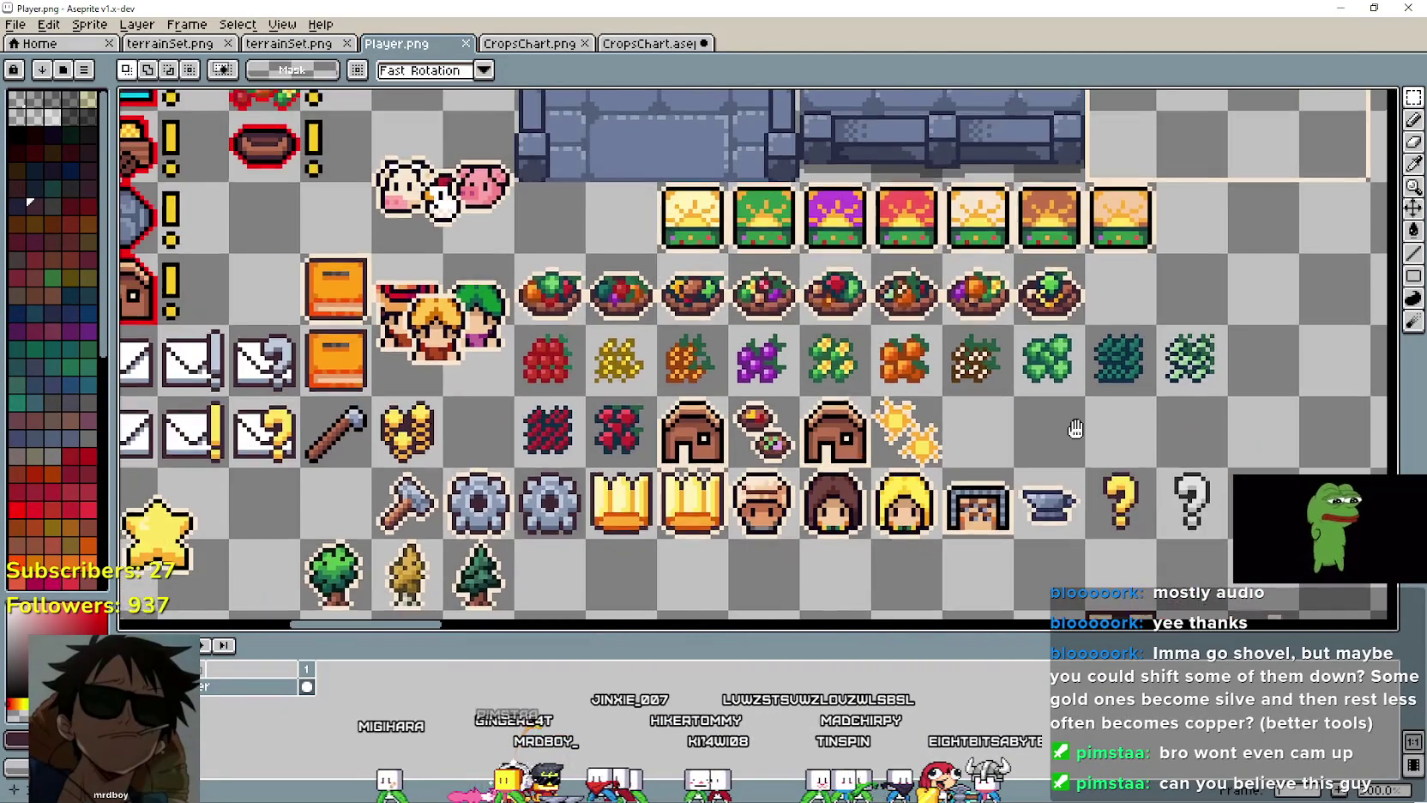
left_click_drag(1076, 428, 1204, 386)
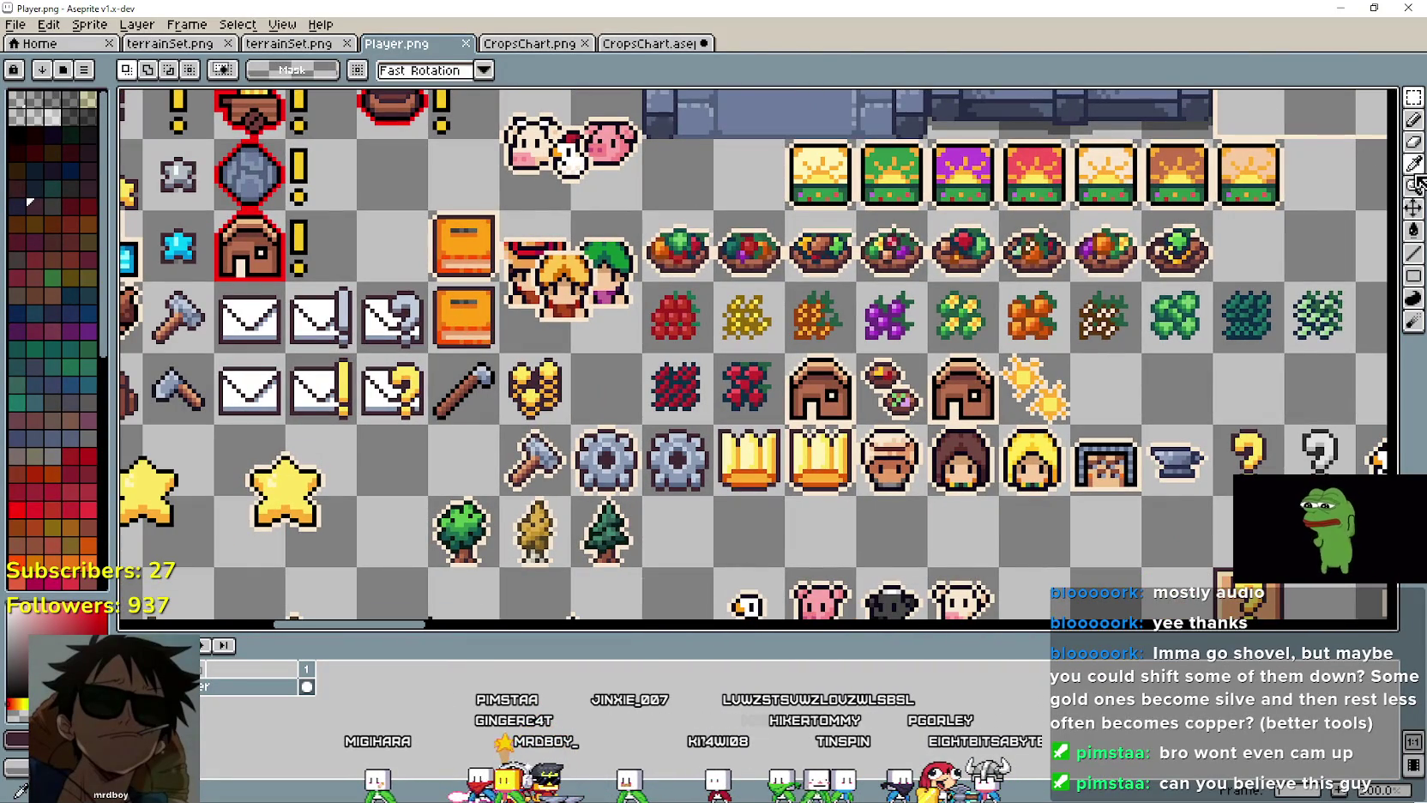
left_click_drag(1083, 248, 558, 498)
Step: Zoom in on the empty tile beside the last sunrise tile
scroll(714, 532, "up", 1)
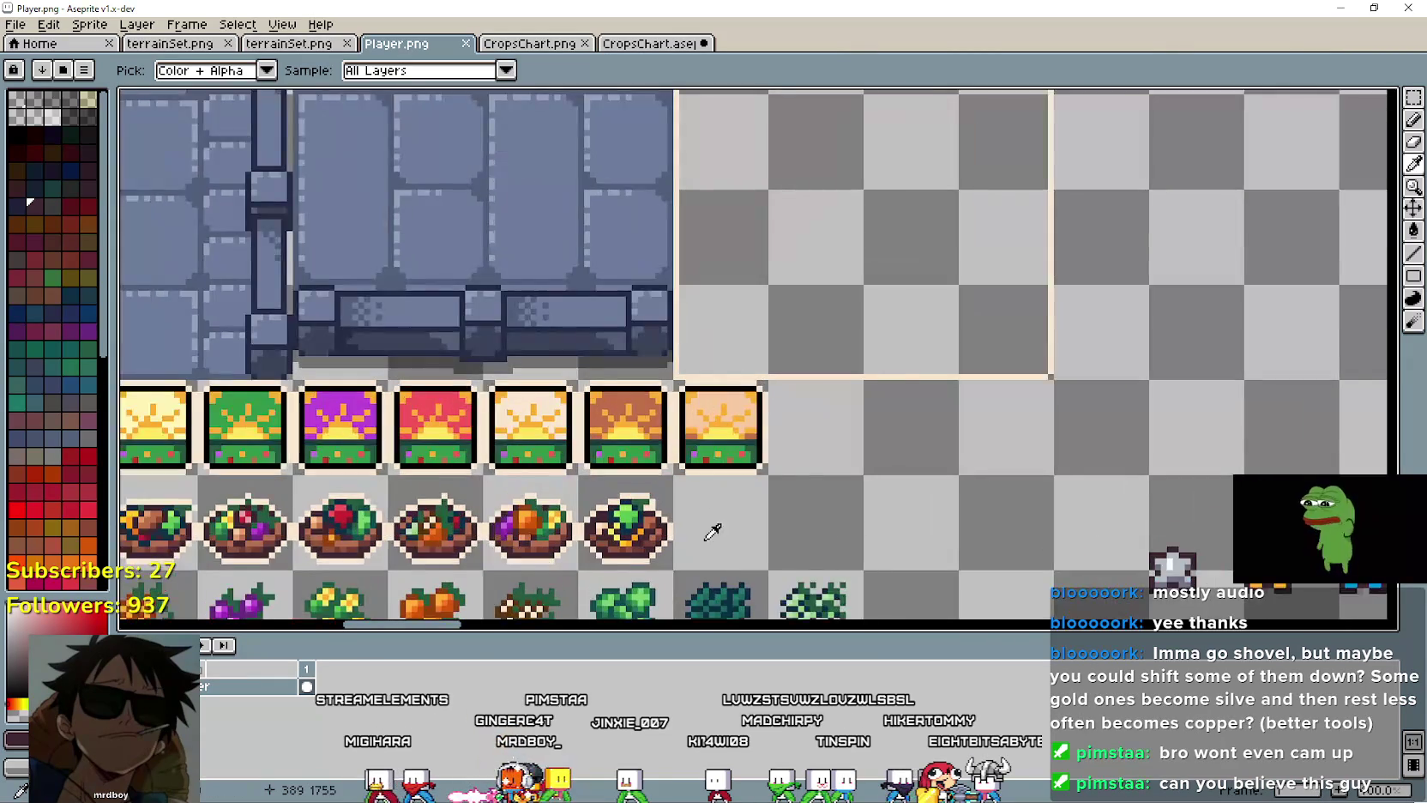
scroll(828, 350, "up", 1)
scroll(828, 350, "down", 1)
scroll(875, 353, "up", 2)
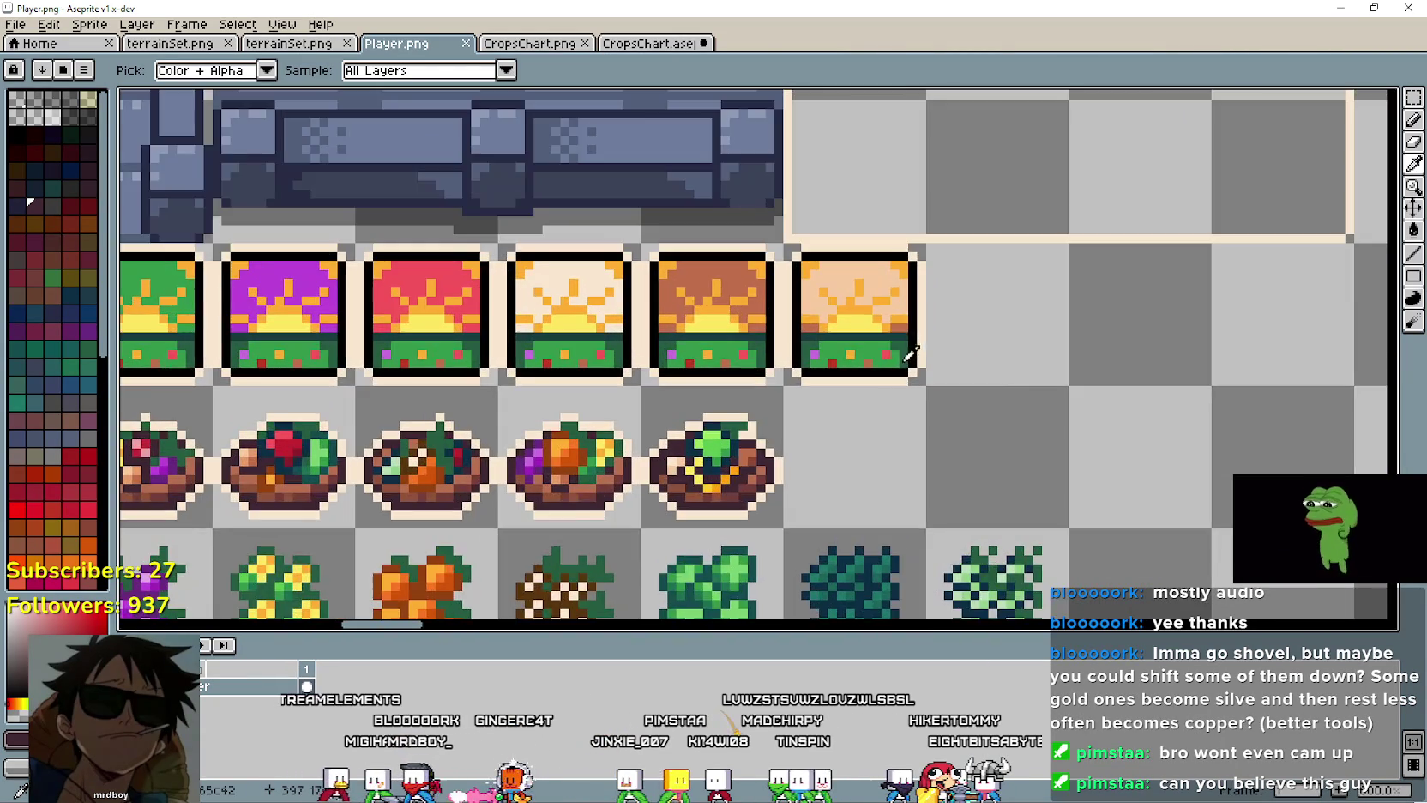
scroll(875, 353, "down", 3)
scroll(875, 355, "up", 1)
scroll(878, 403, "up", 1)
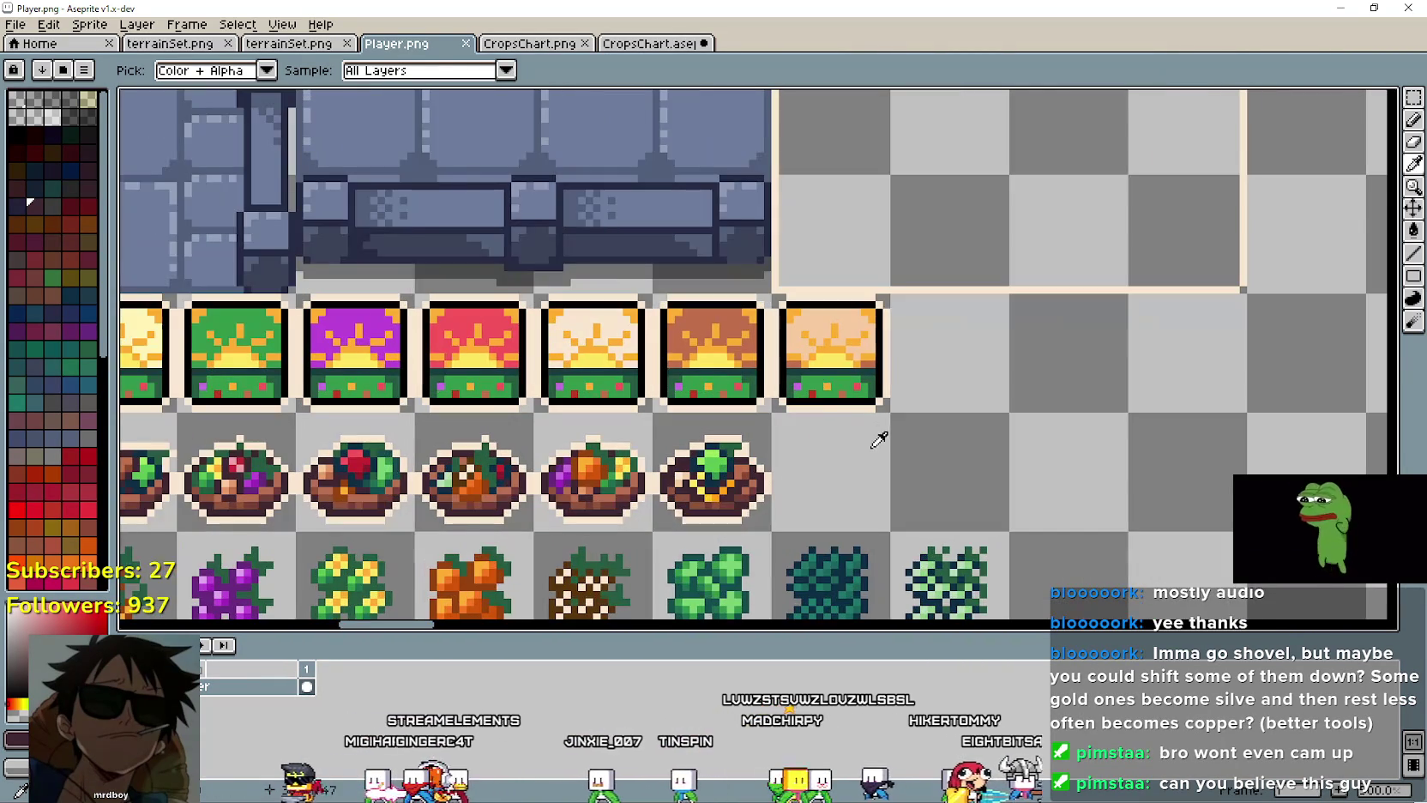
scroll(884, 411, "up", 2)
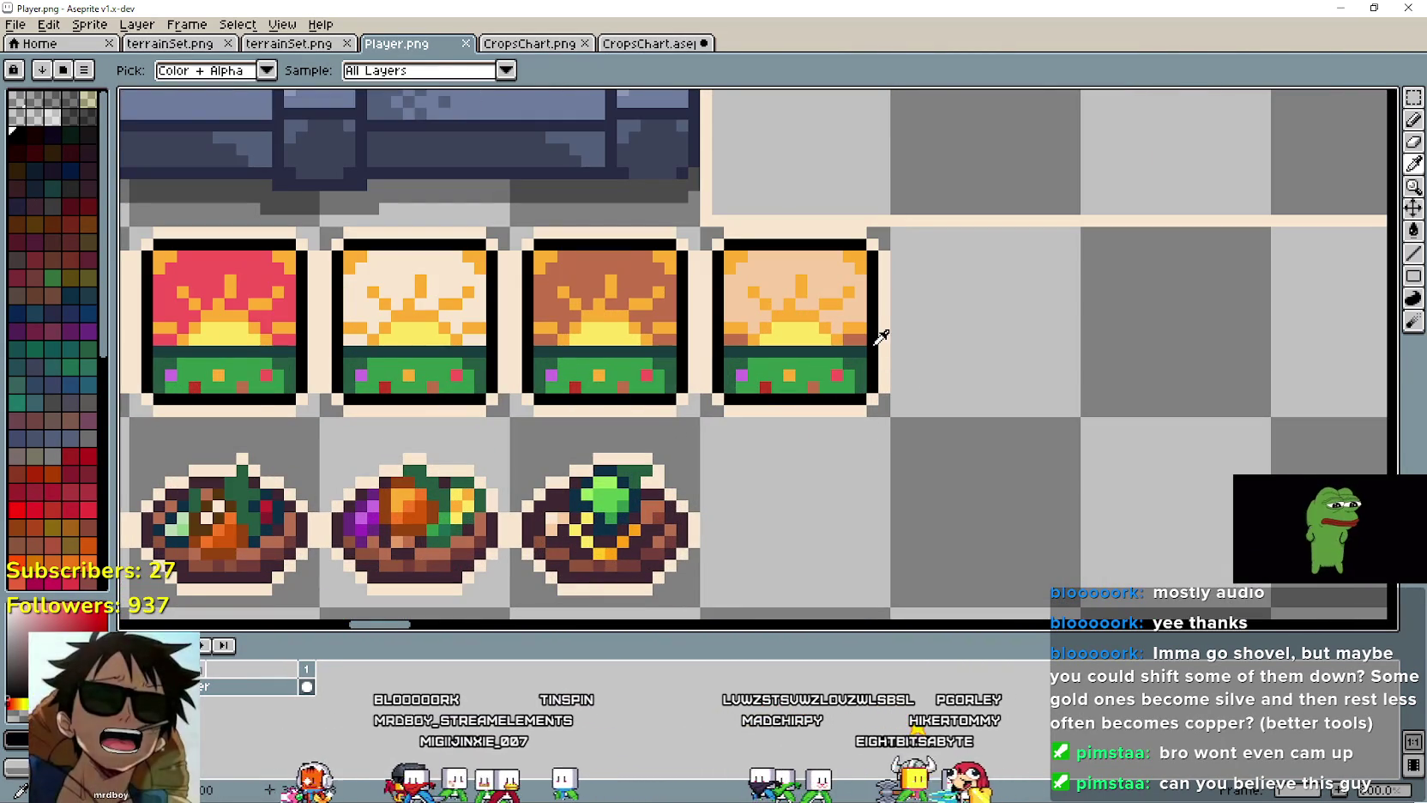
scroll(909, 360, "right", 3)
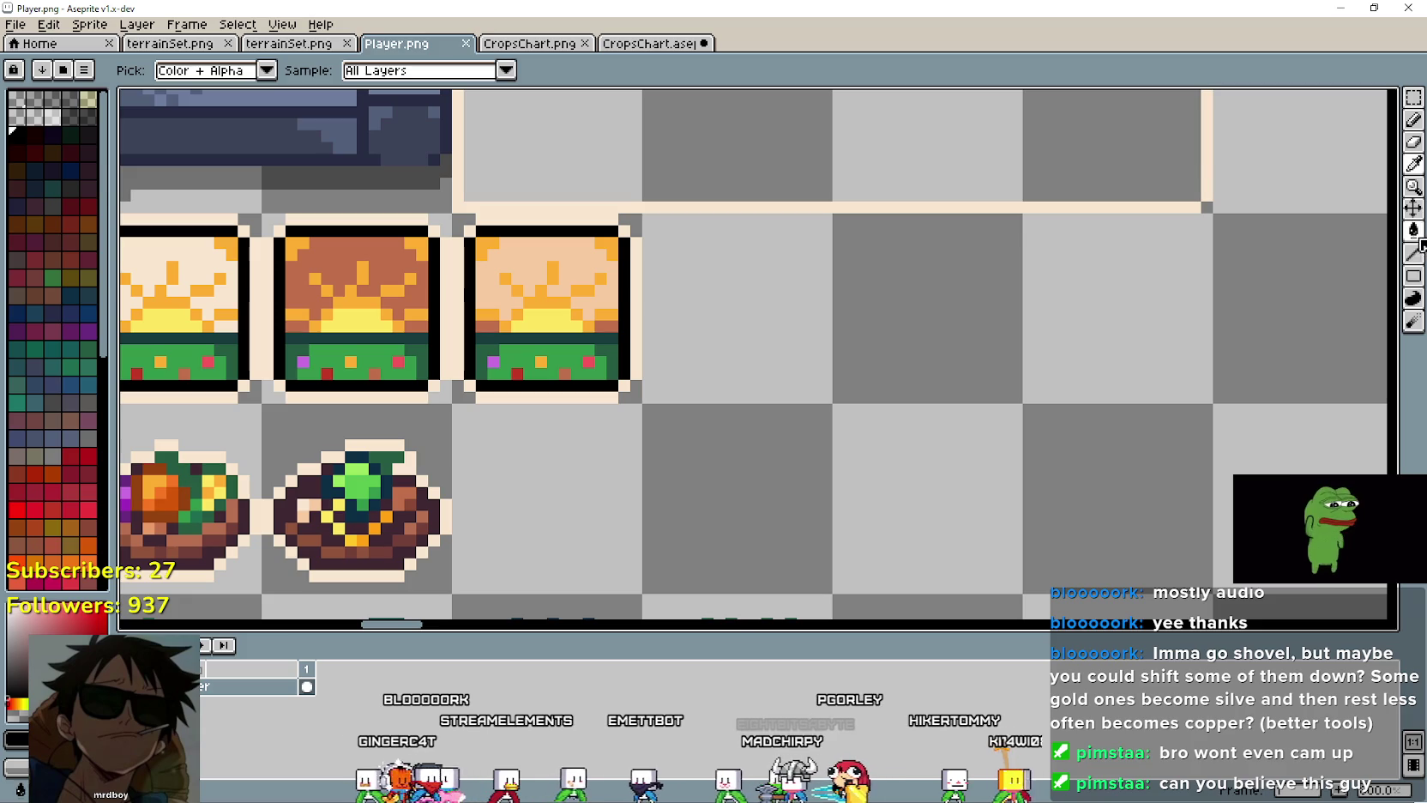
Step: Flood-fill the transparent area with black using the Paint Bucket (G)
key("g")
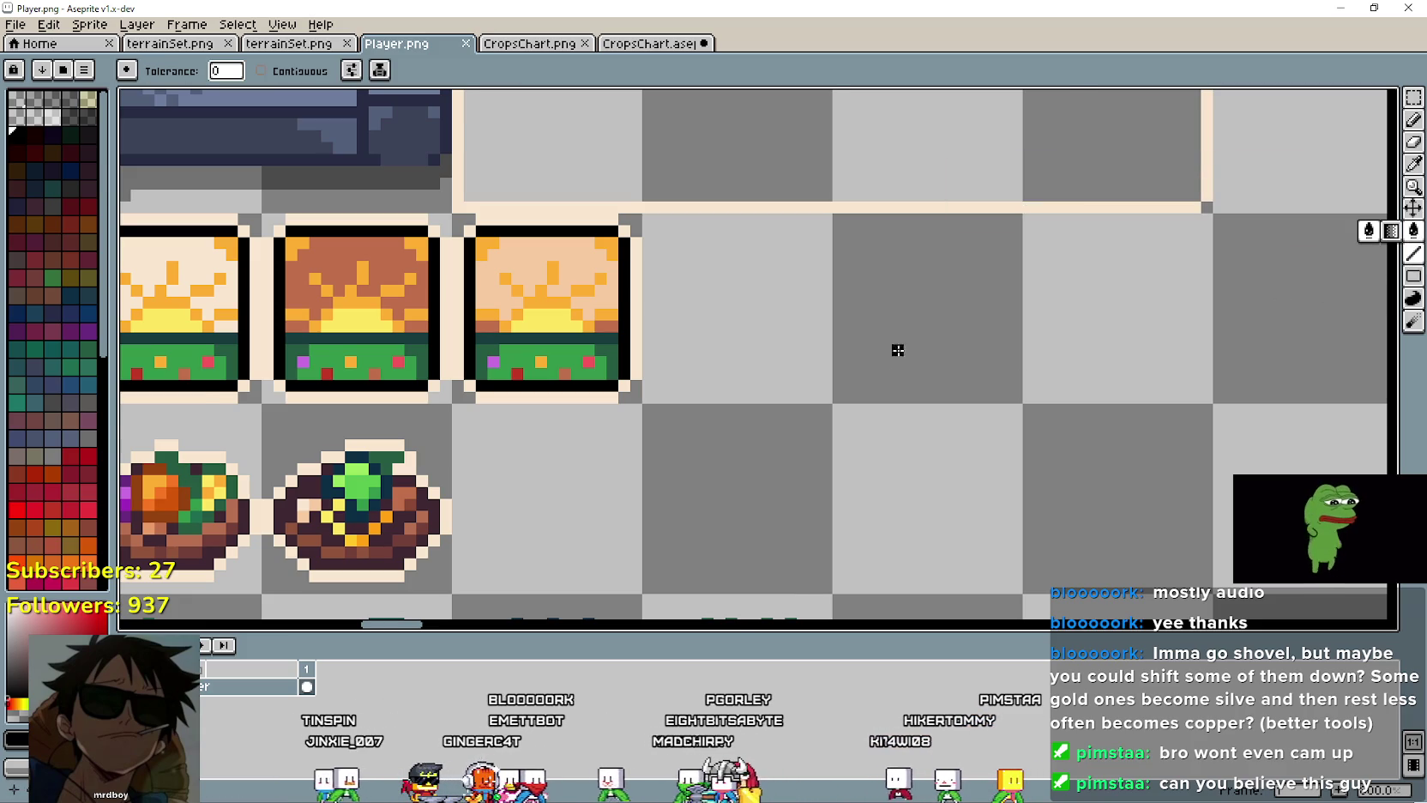
scroll(897, 350, "up", 1)
scroll(914, 325, "down", 1)
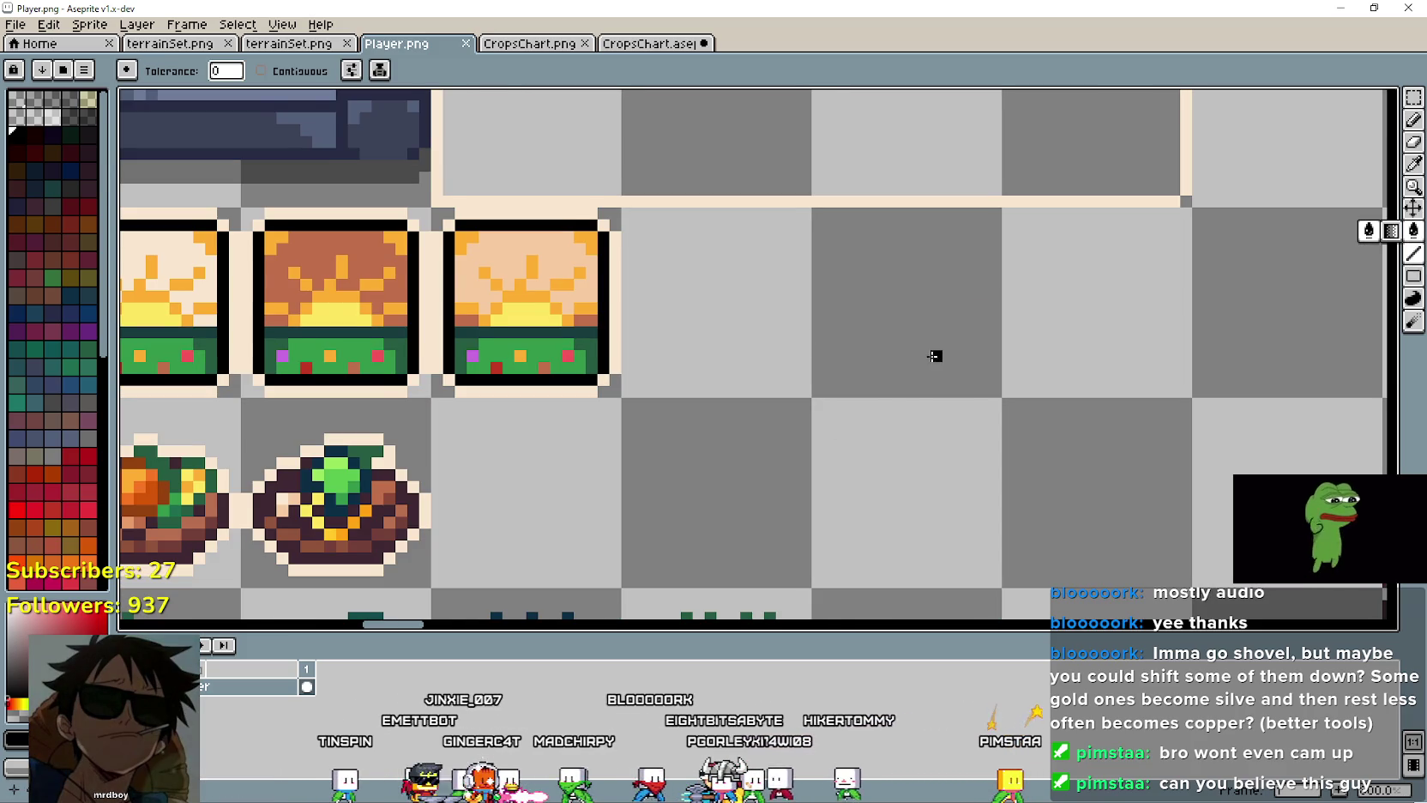
scroll(858, 360, "right", 1)
scroll(827, 343, "up", 1)
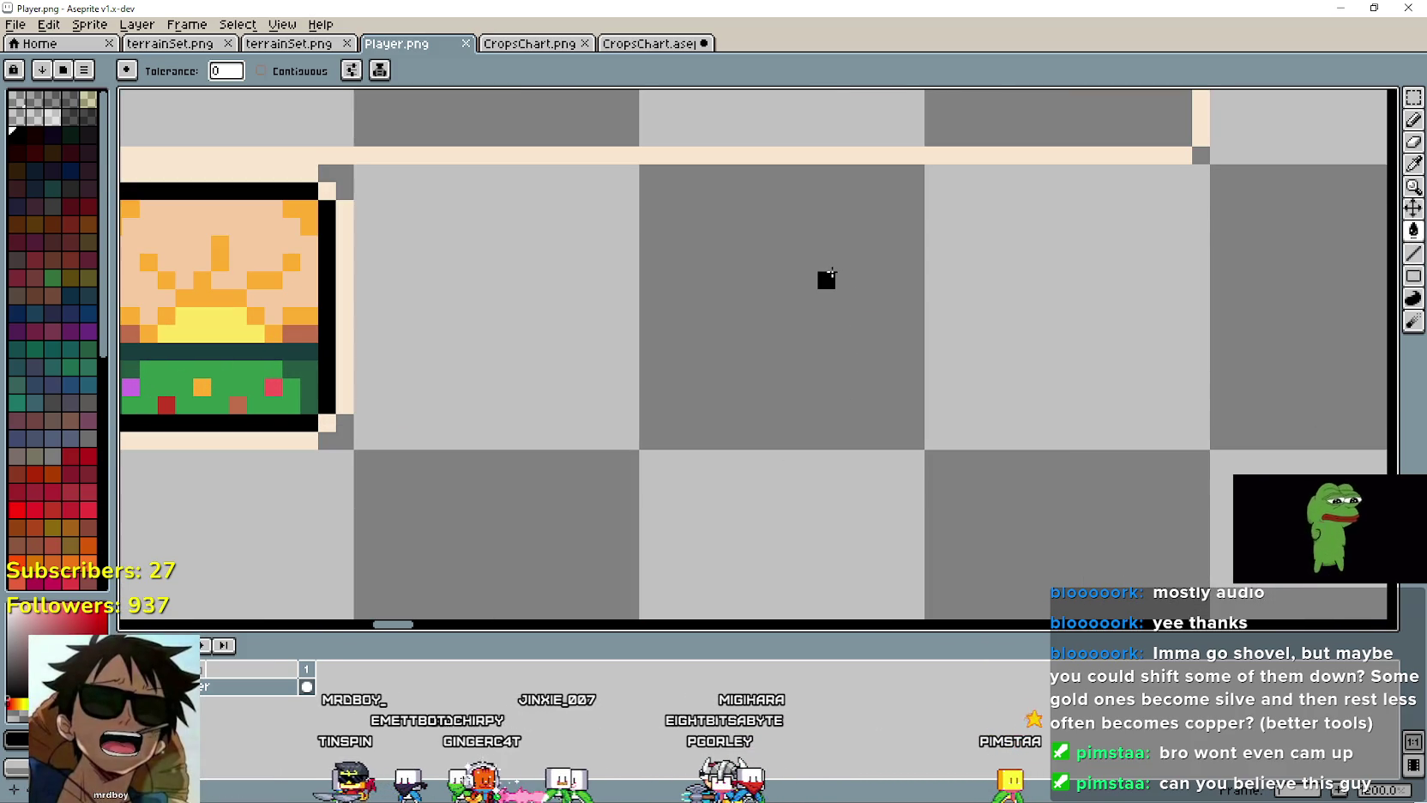
left_click(827, 283)
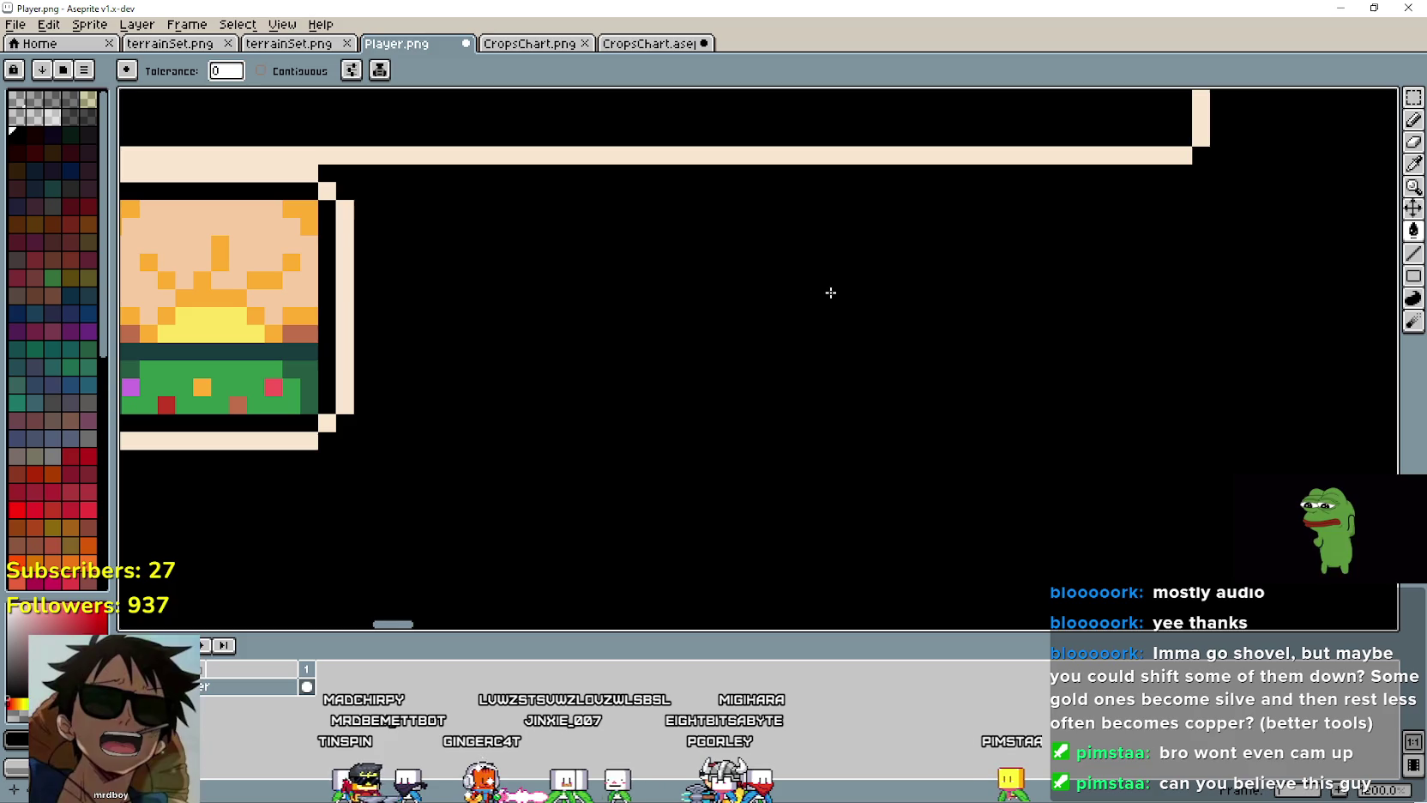
Step: Undo the black fill and draw a black sock outline in the empty 16x16 tile with the Pencil
key("ctrl+z")
left_click(1413, 122)
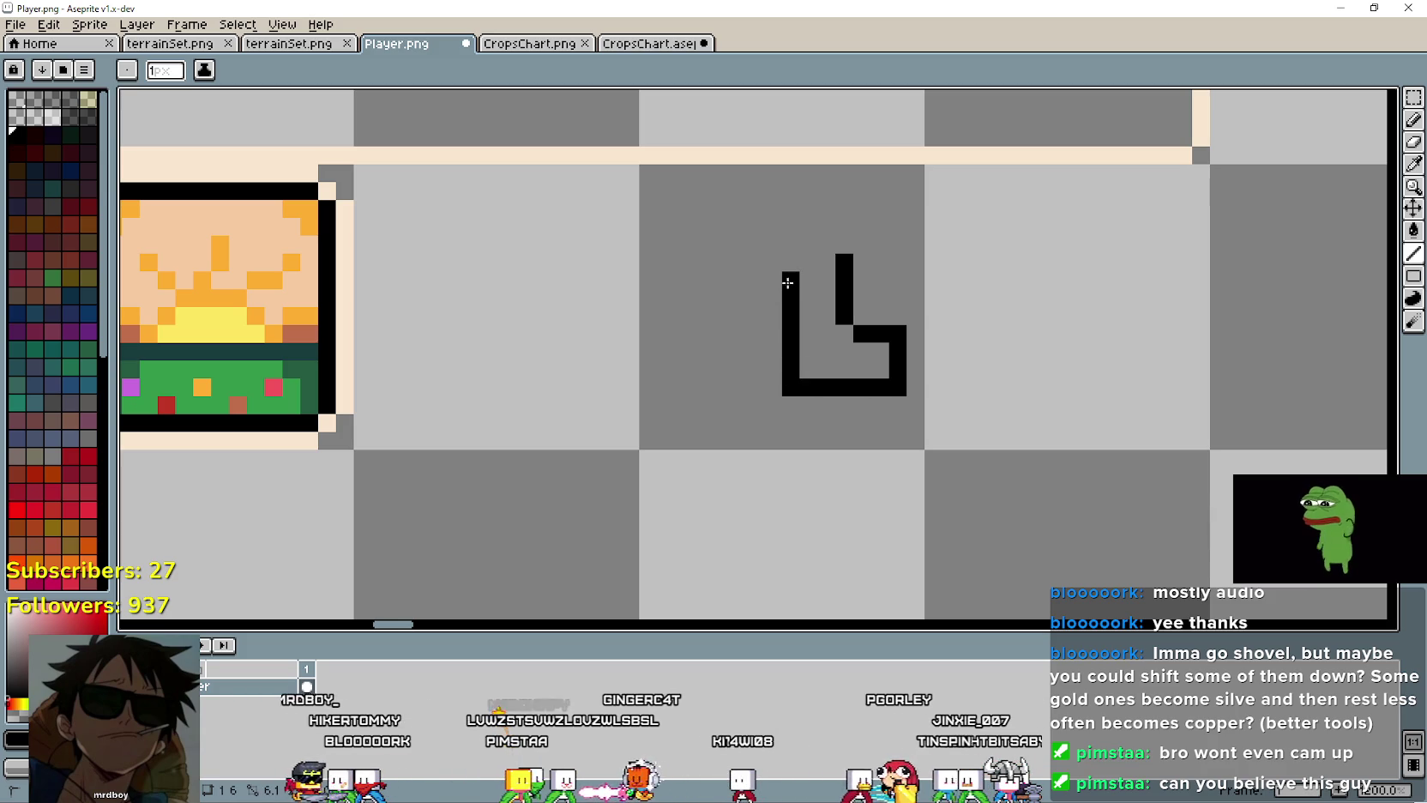
mouse_move(752, 309)
left_mouse_down()
mouse_move(797, 396)
mouse_move(844, 389)
left_mouse_up()
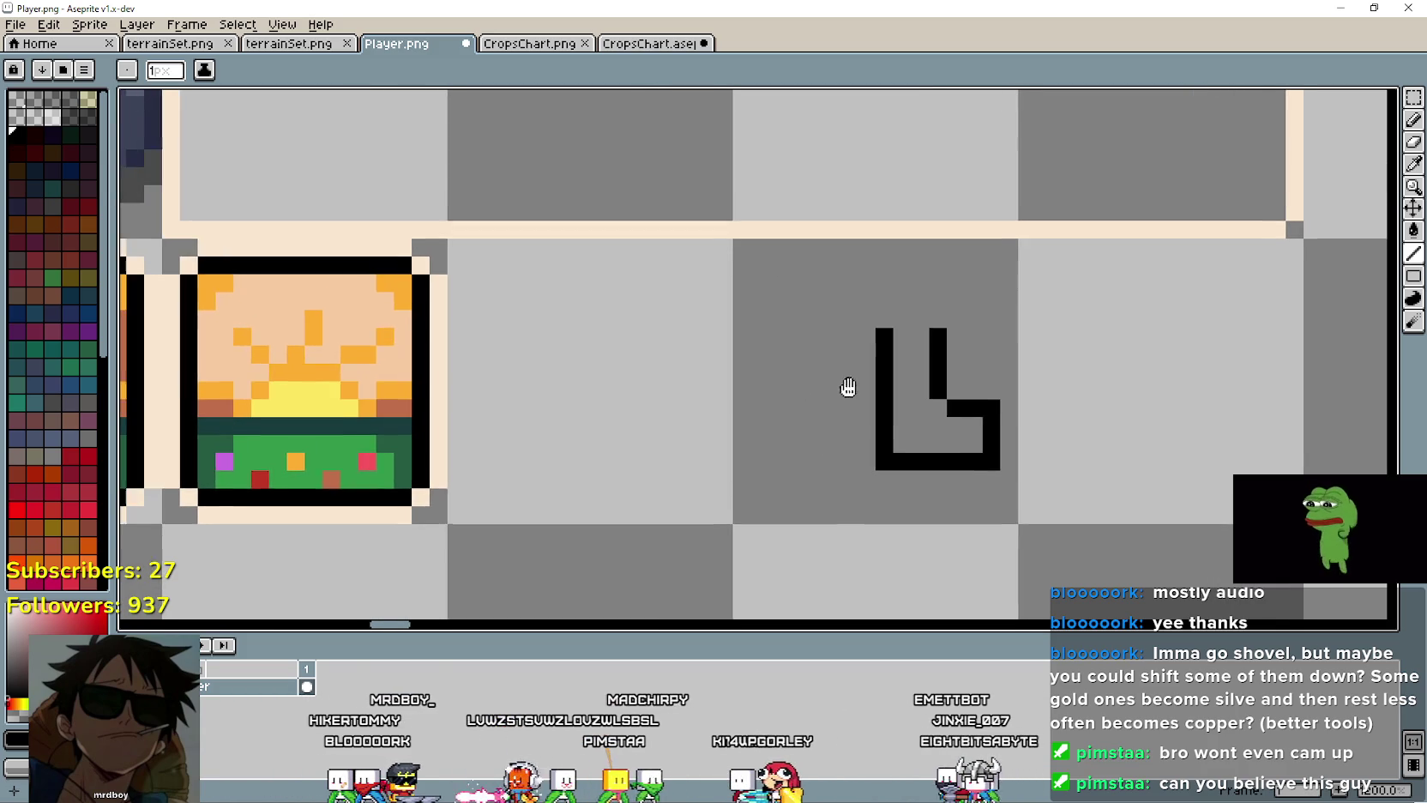
scroll(832, 401, "down", 1)
scroll(854, 414, "up", 1)
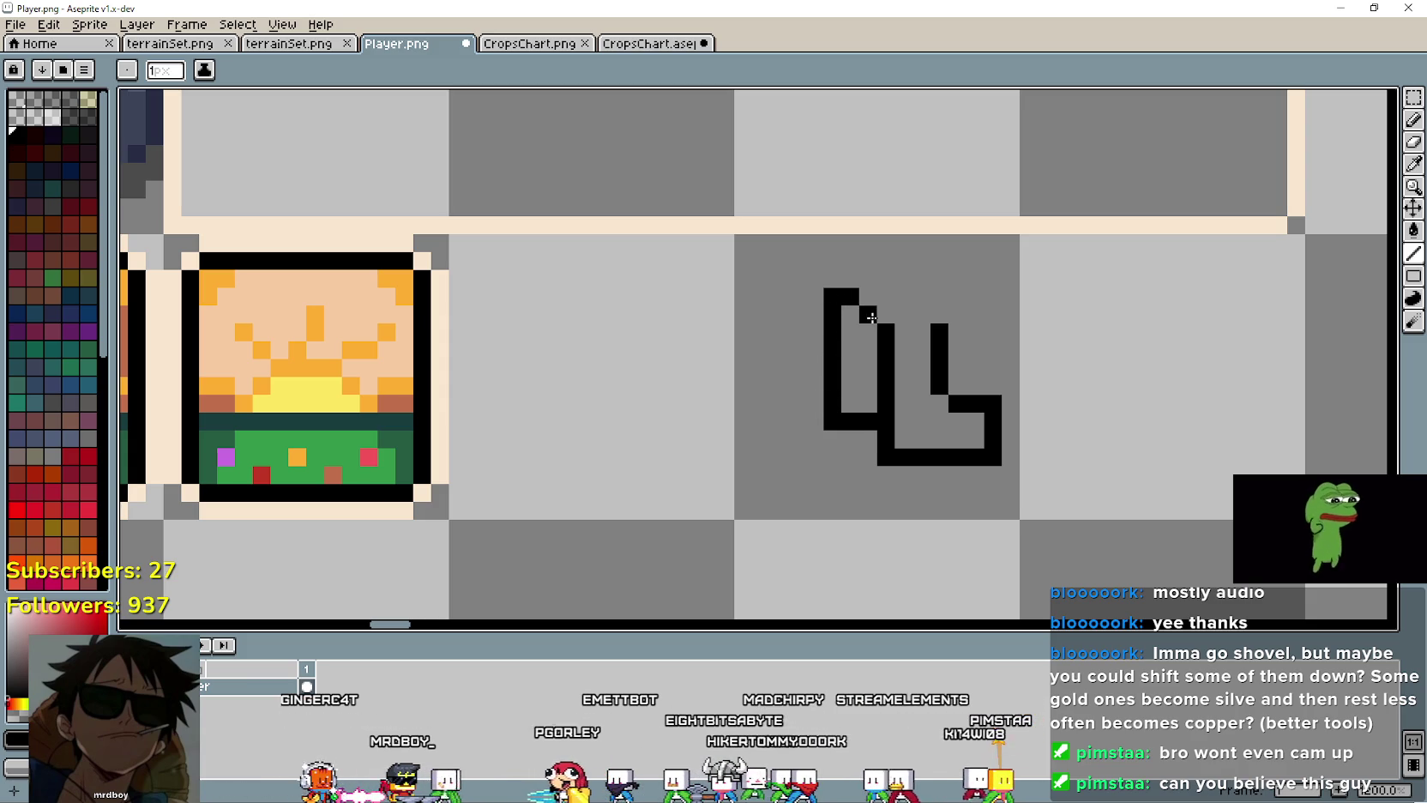
scroll(779, 469, "down", 1)
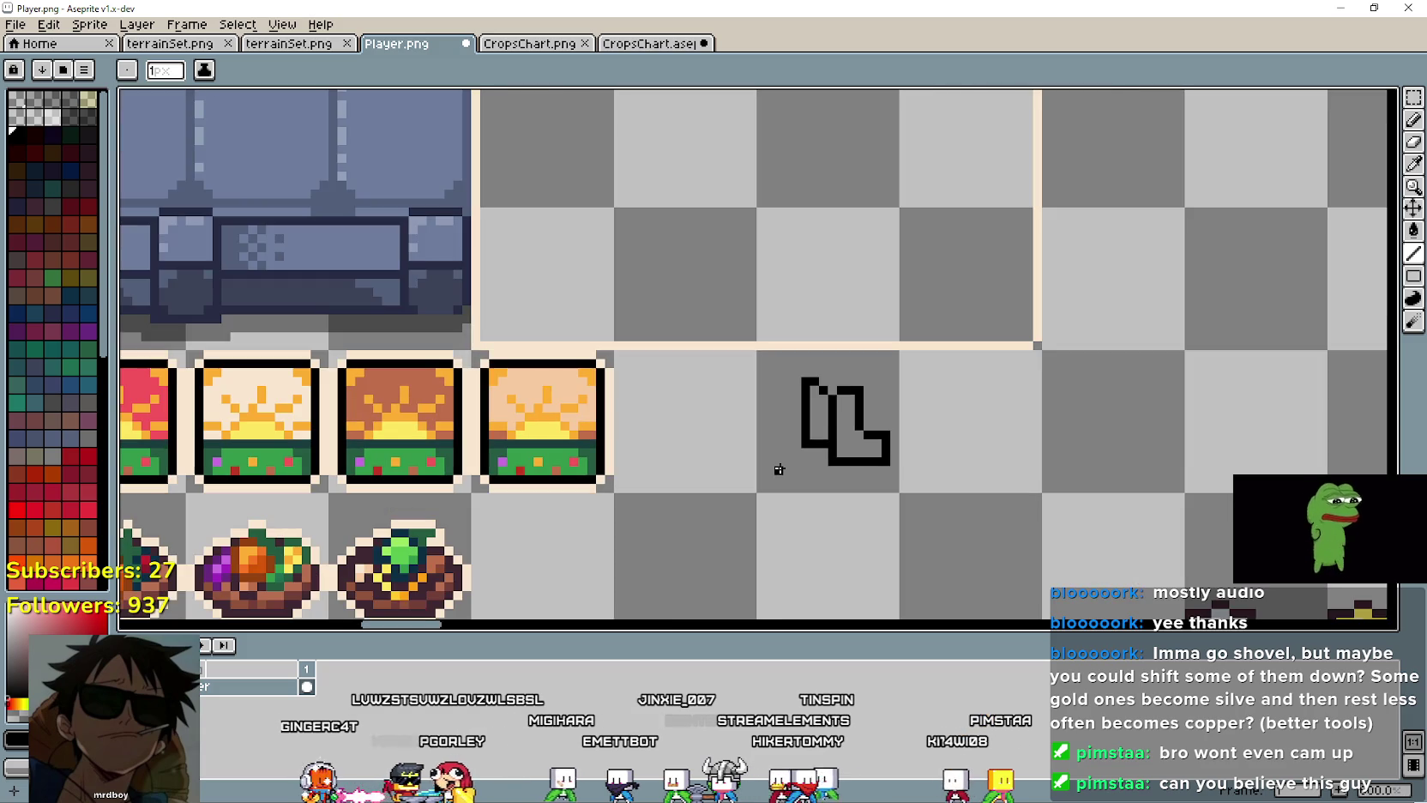
scroll(797, 470, "up", 1)
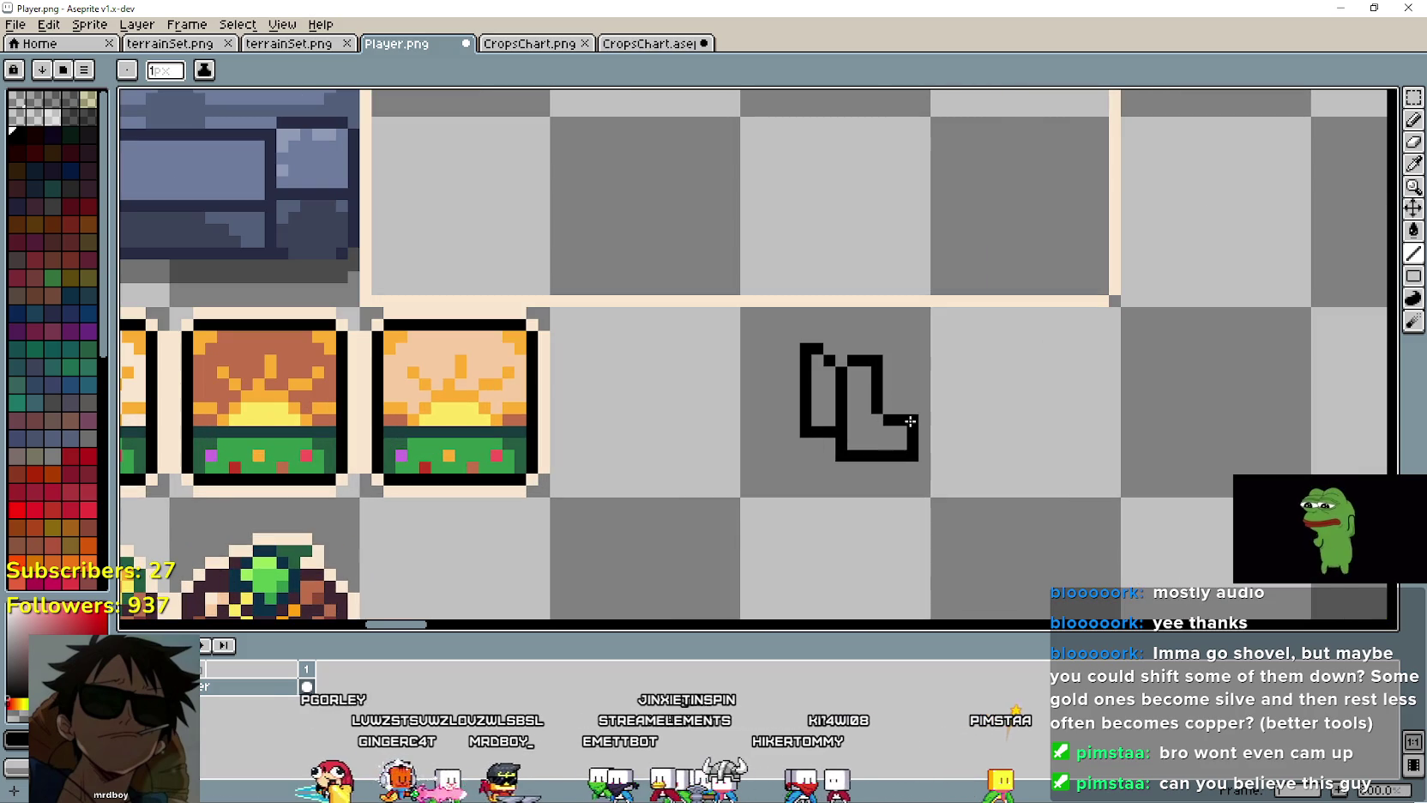
scroll(744, 515, "up", 1)
scroll(840, 429, "down", 1)
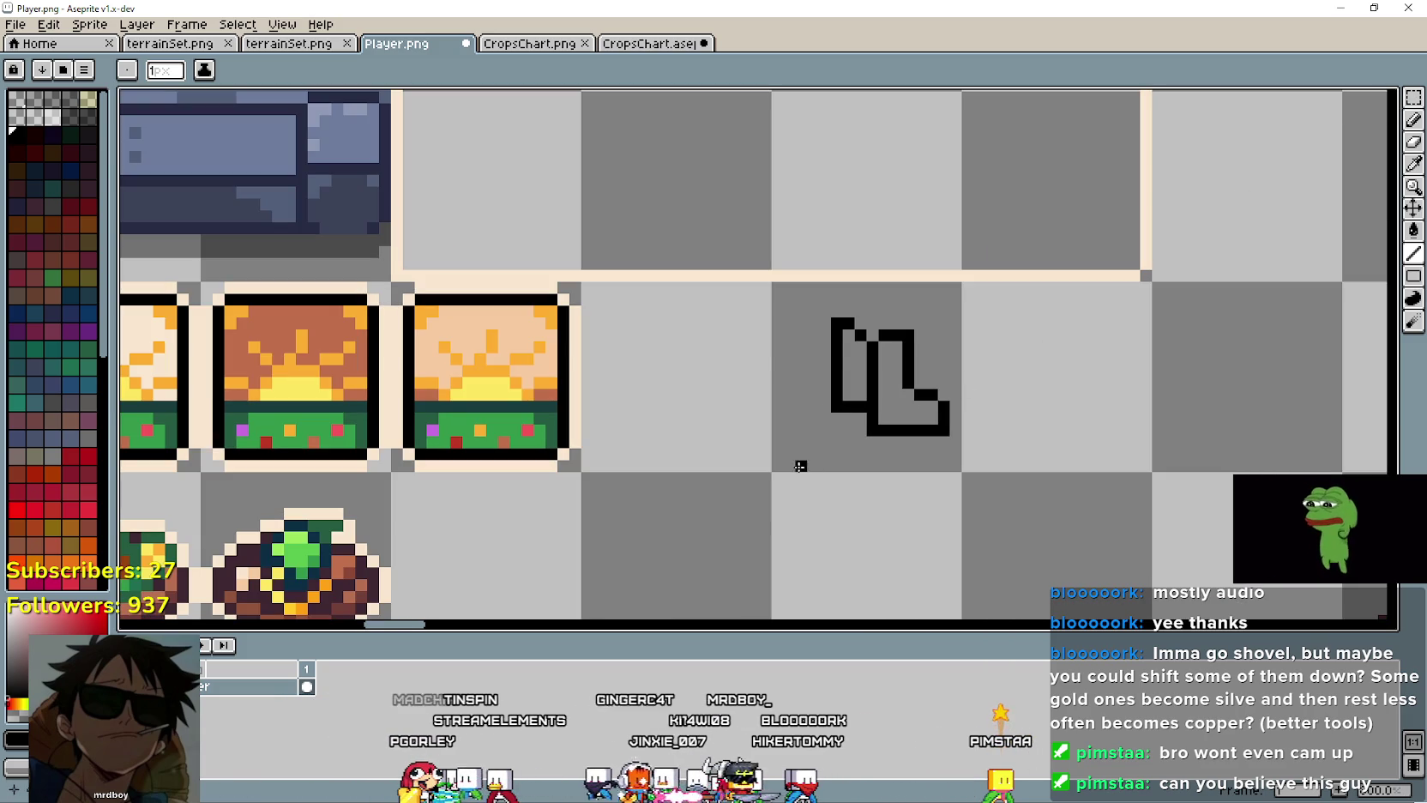
left_click(1413, 97)
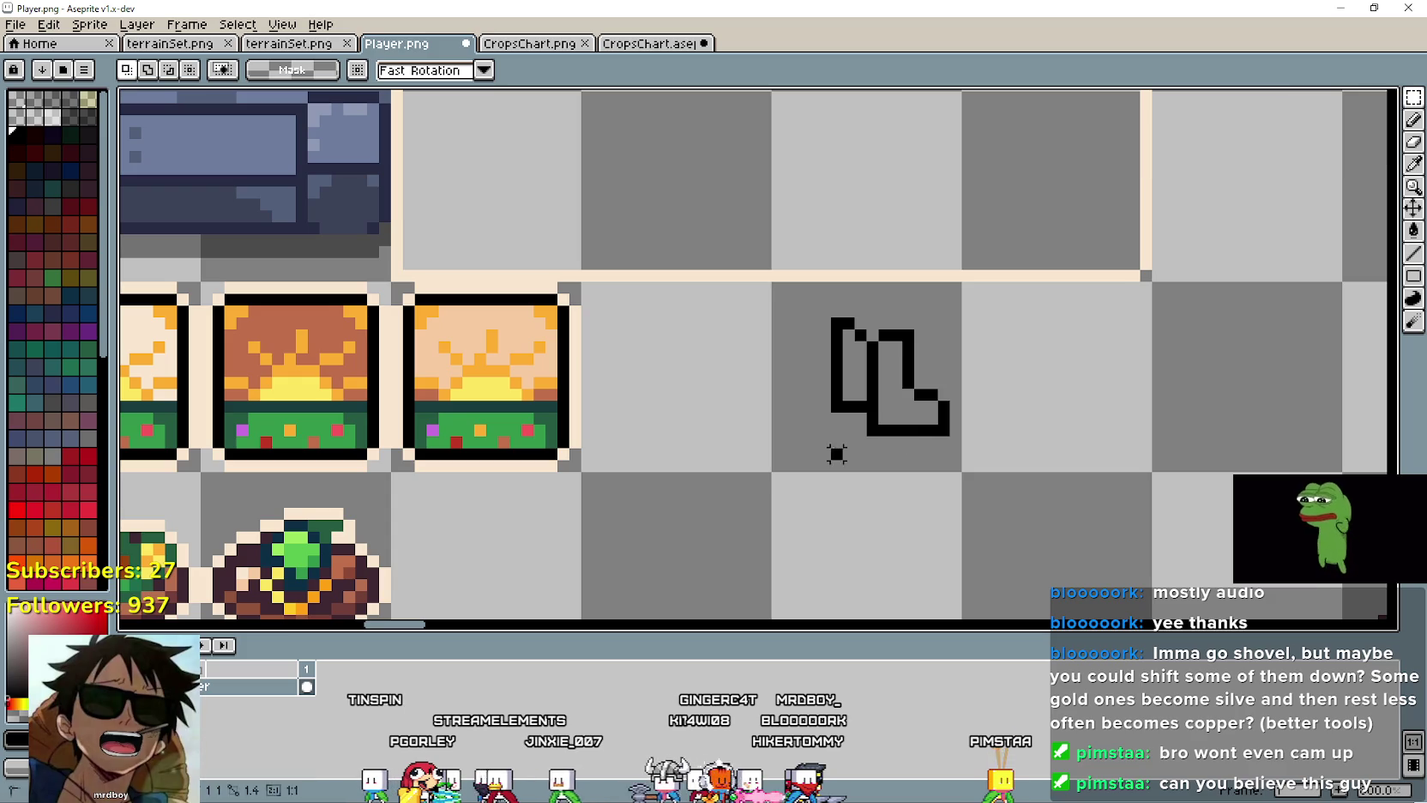
Step: Shift the outline in the empty tile one pixel left
left_click_drag(835, 448, 892, 461)
key("Left")
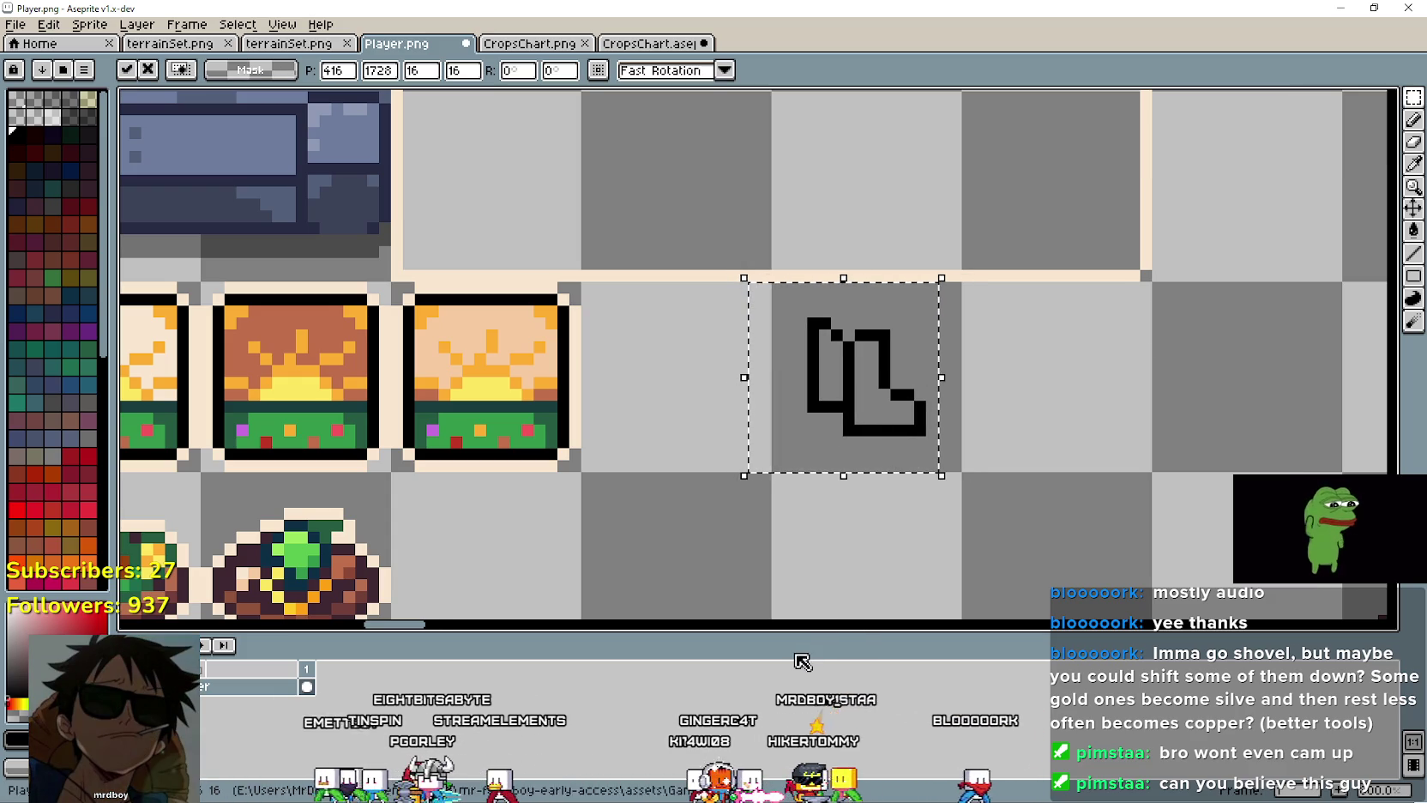
left_click(837, 549)
Step: Switch to the eyedropper and reframe the view on the outline
key("i")
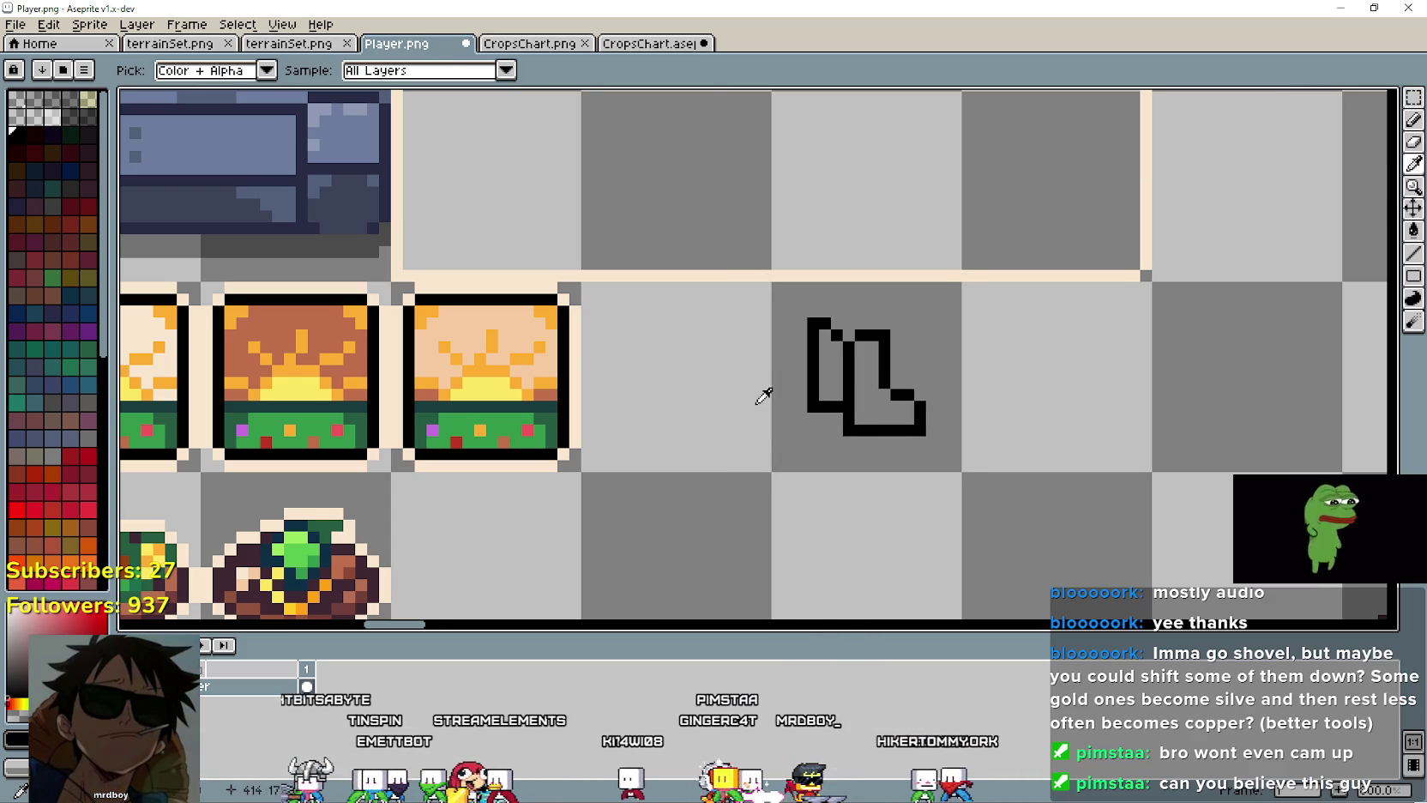
left_click_drag(676, 501, 731, 420)
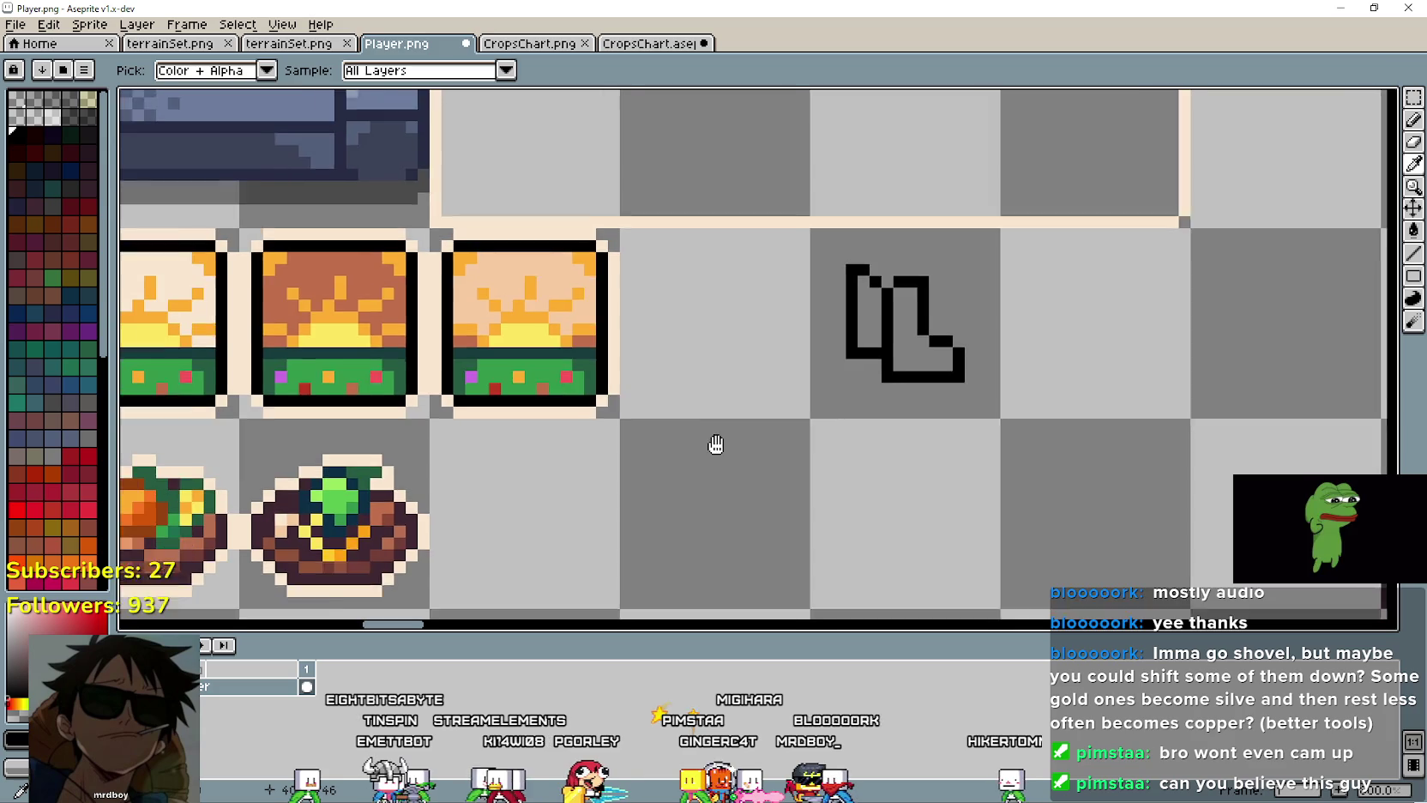
scroll(926, 253, "up", 1)
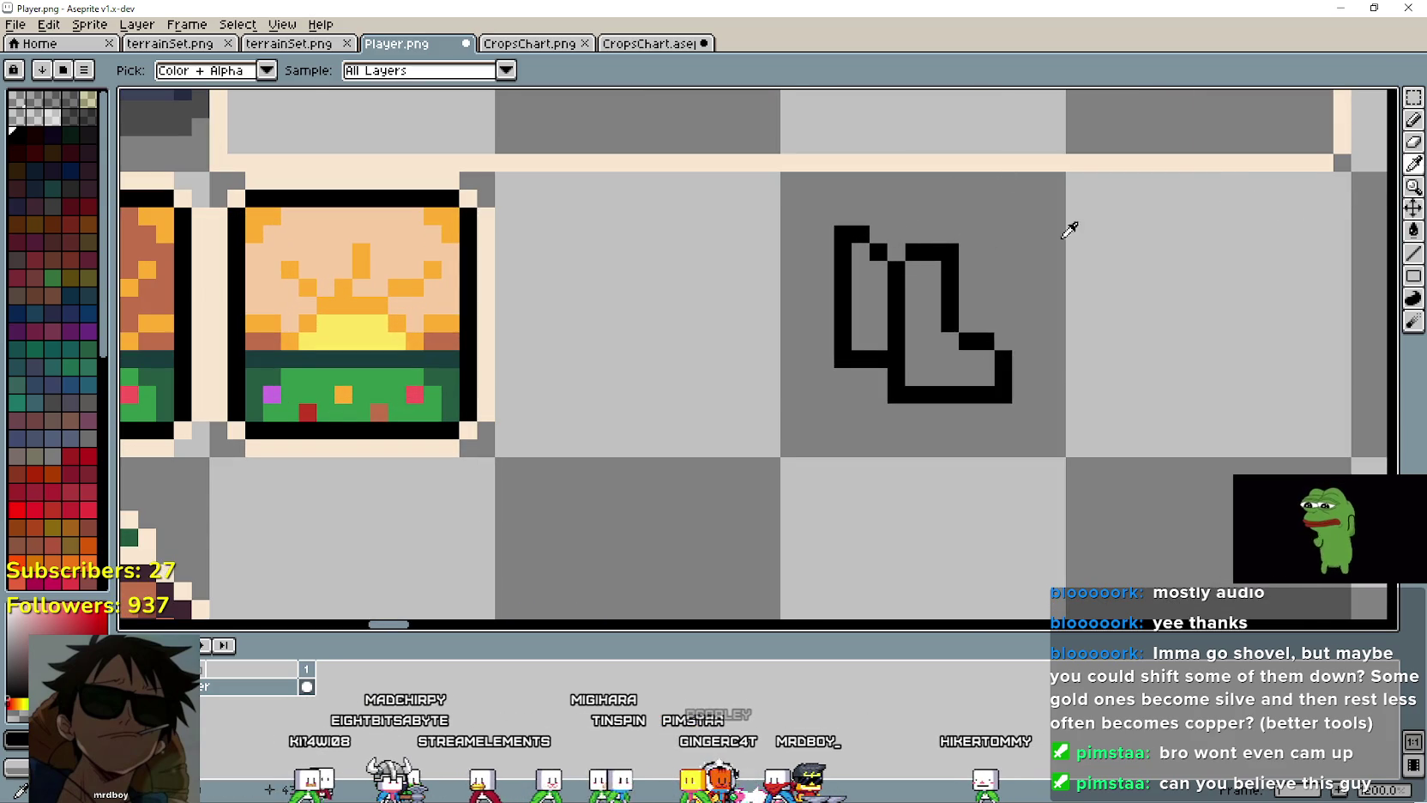
scroll(553, 456, "down", 1)
scroll(1098, 341, "up", 1)
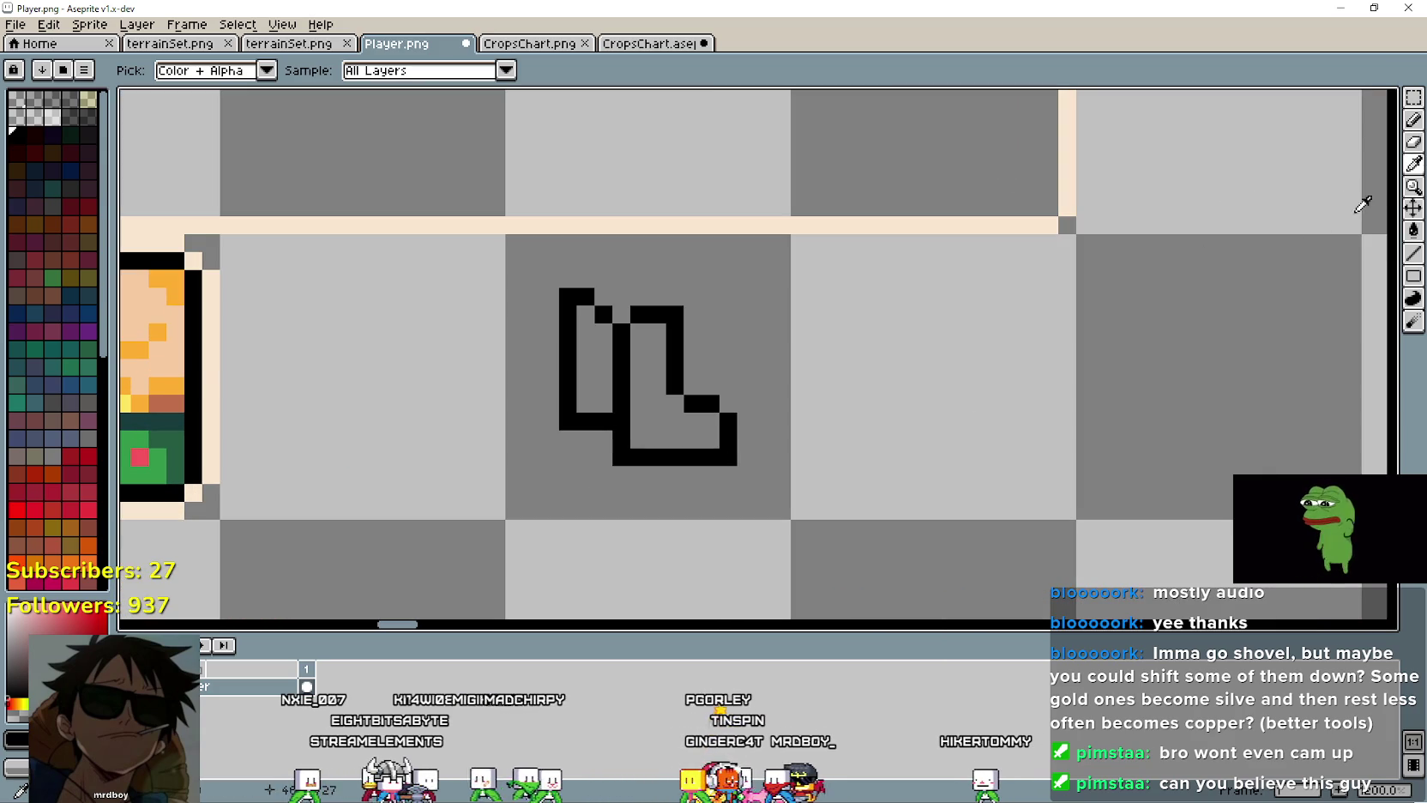
Step: Border the boot's sides, bottom and heel in peach; erase black pixels atop the inner column
left_click(217, 452)
left_click(1409, 263)
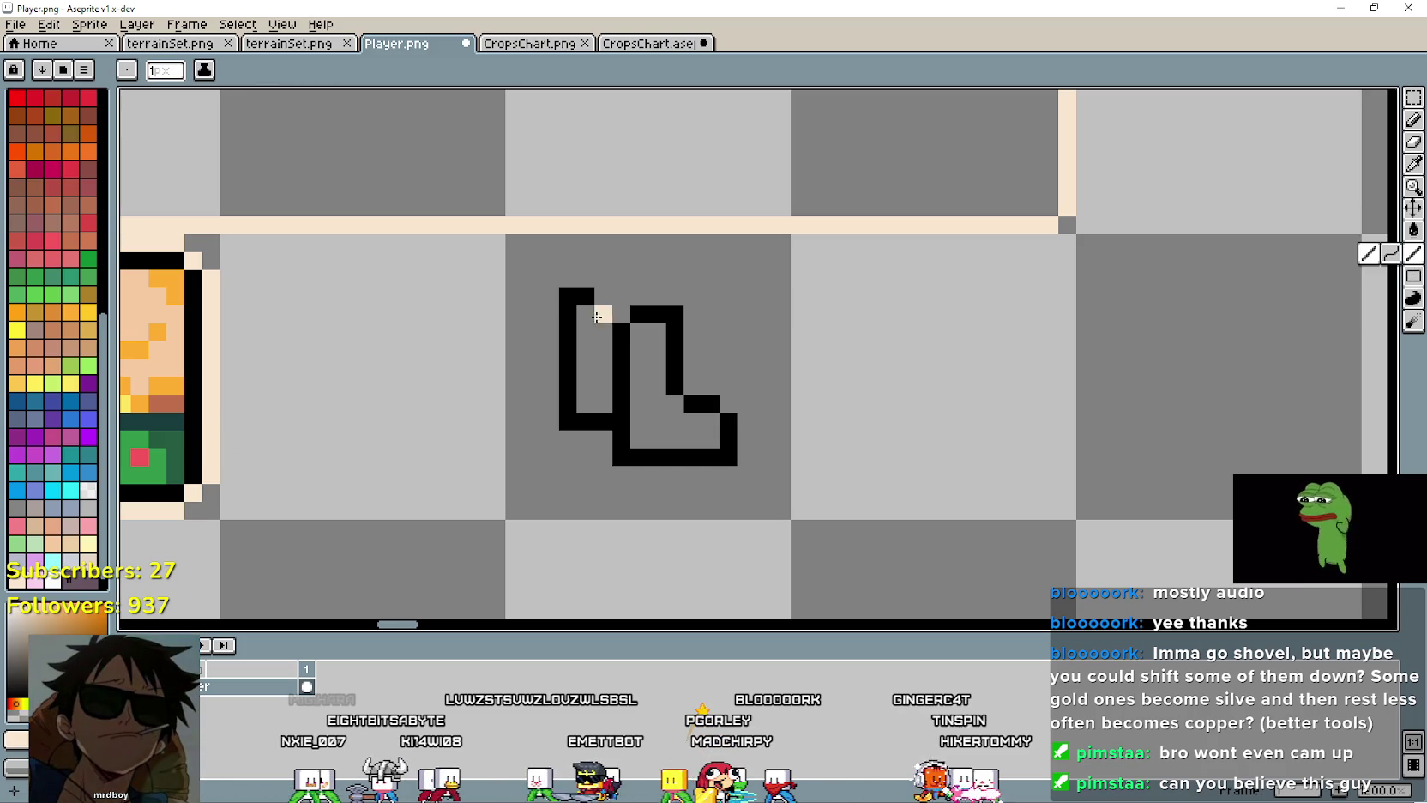
left_click(549, 422, "shift")
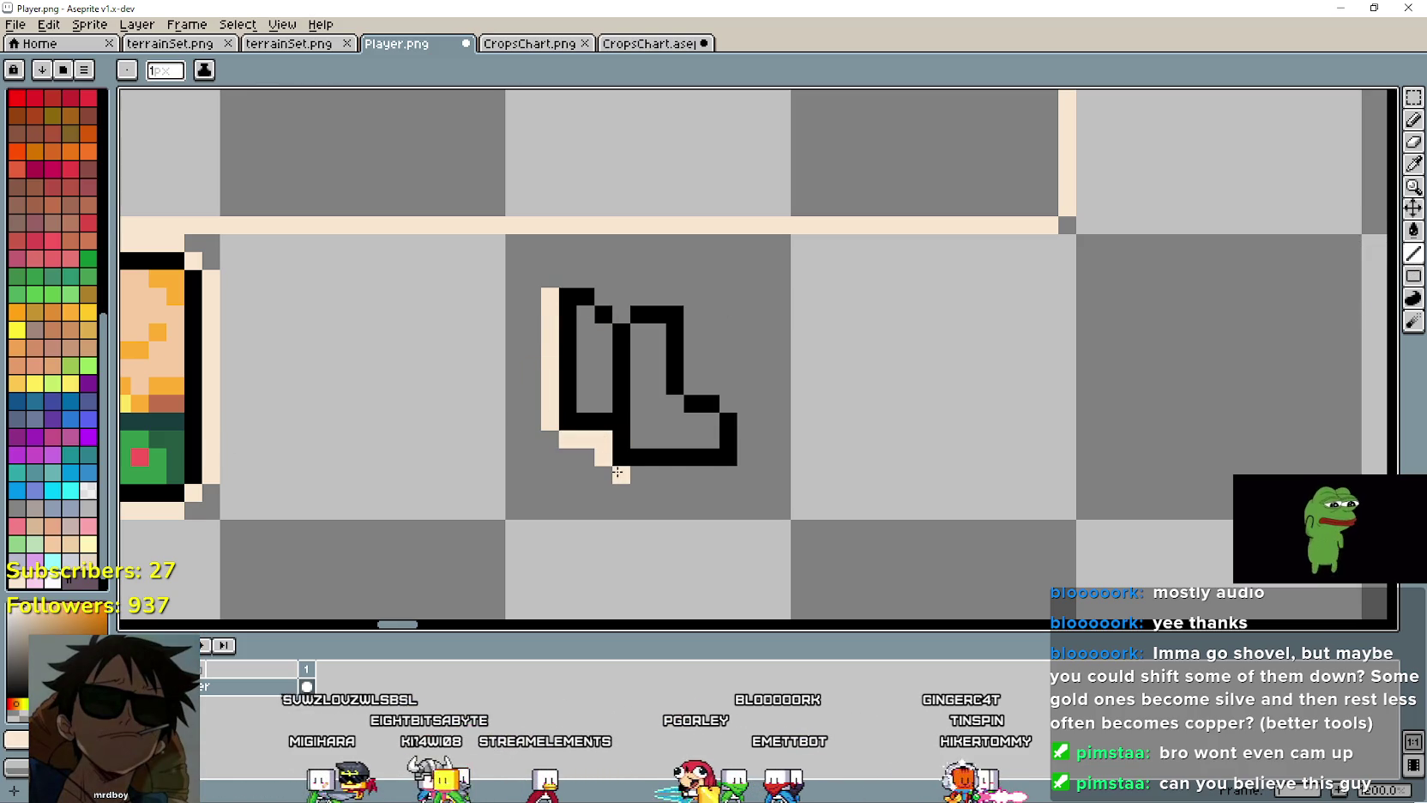
left_click(729, 474, "shift")
left_click(746, 421, "shift")
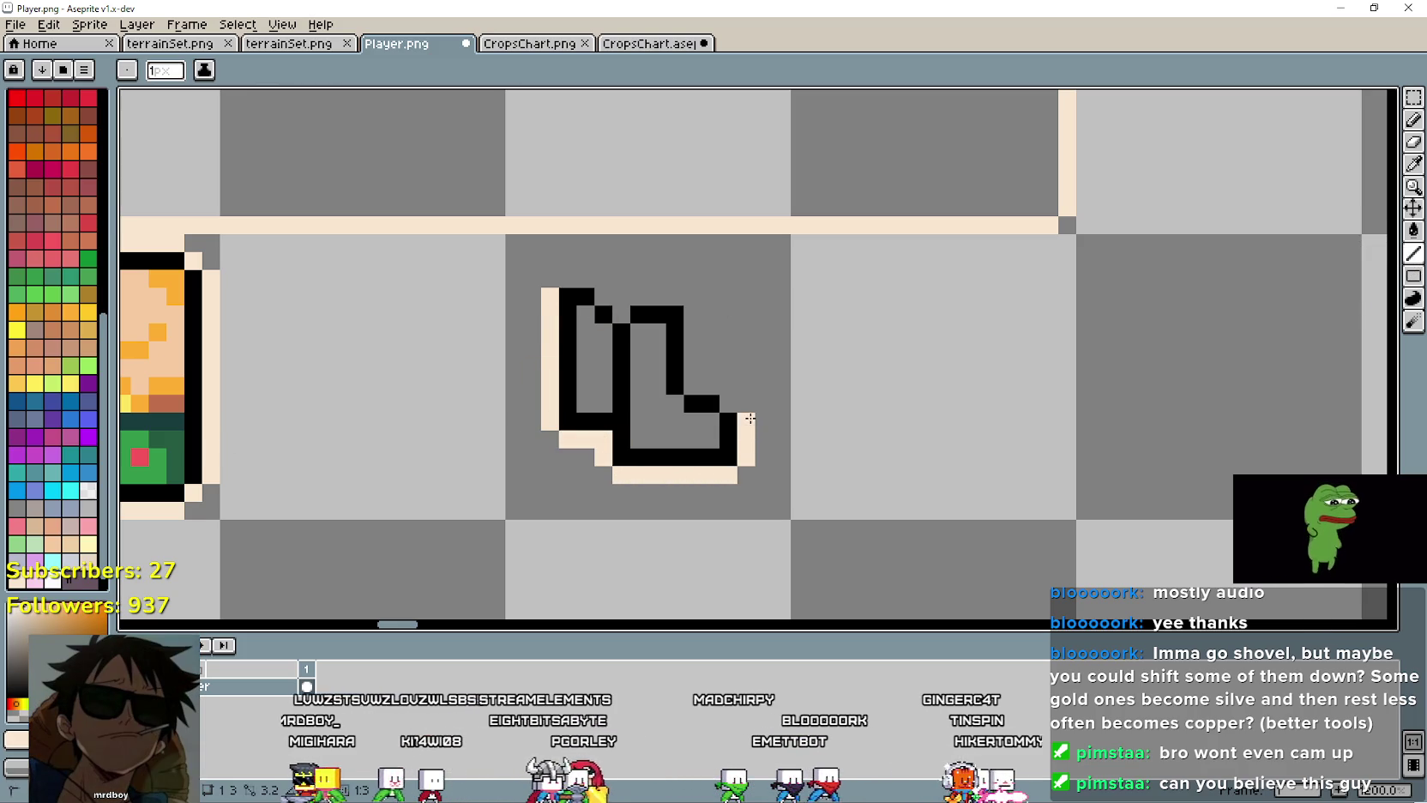
left_click(695, 384, "shift")
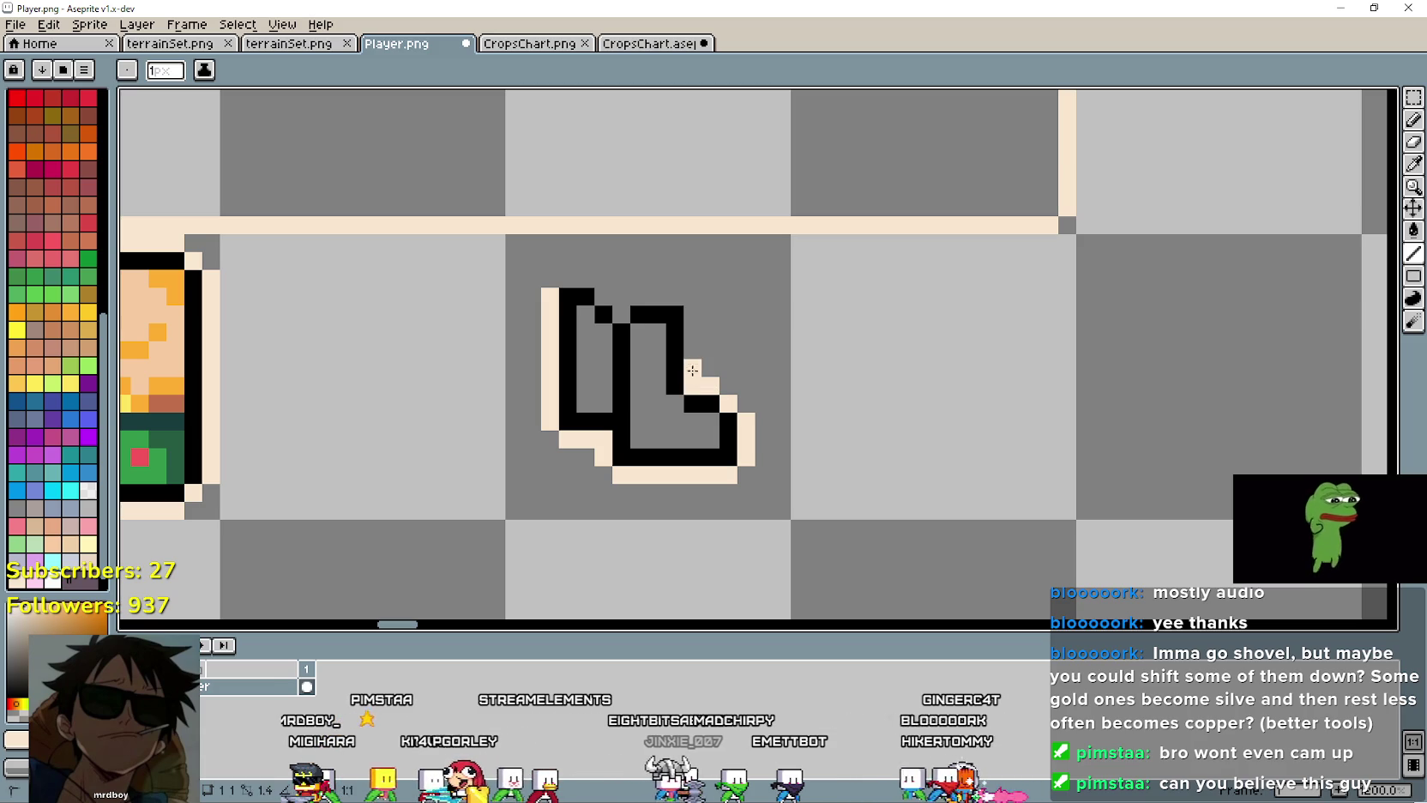
left_click_drag(674, 314, 672, 338)
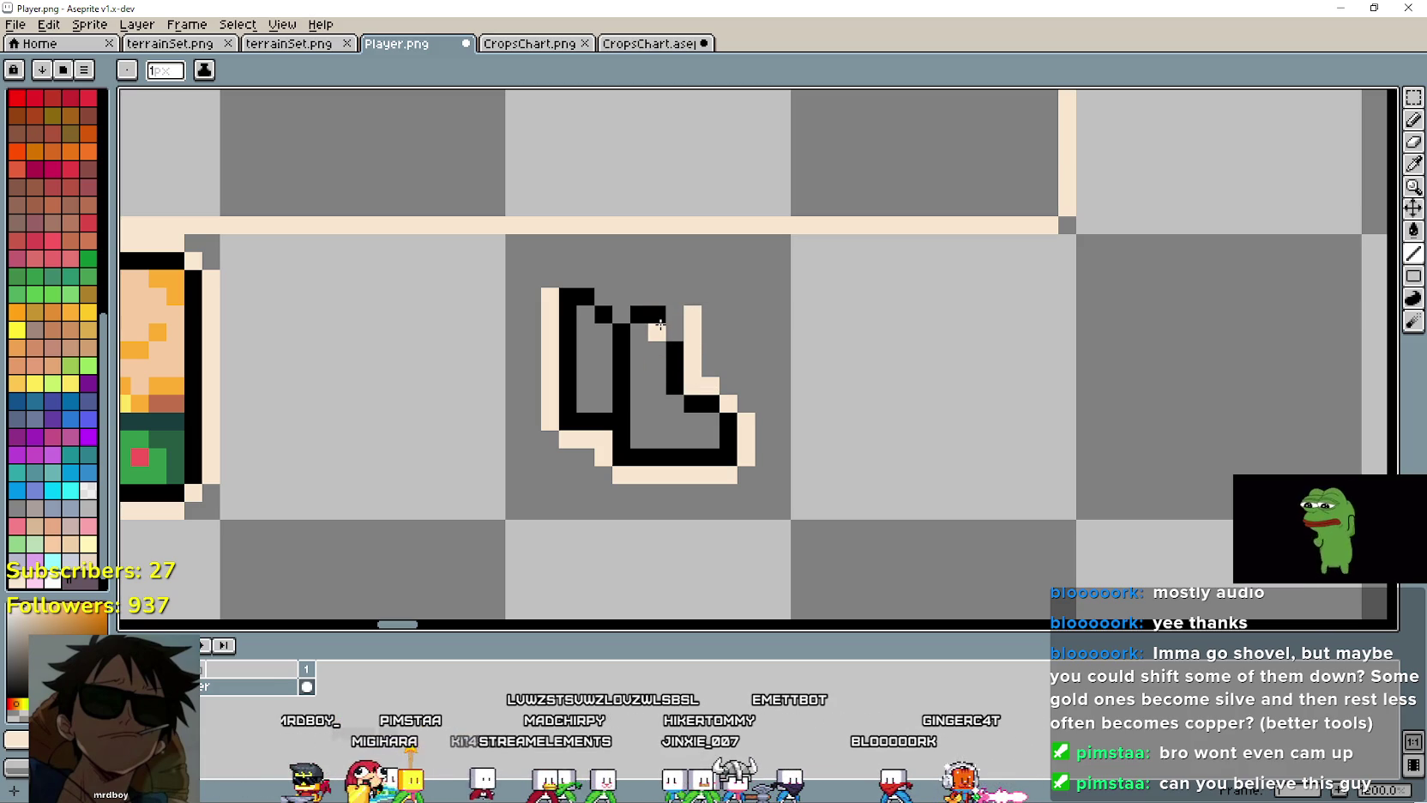
left_click(657, 315)
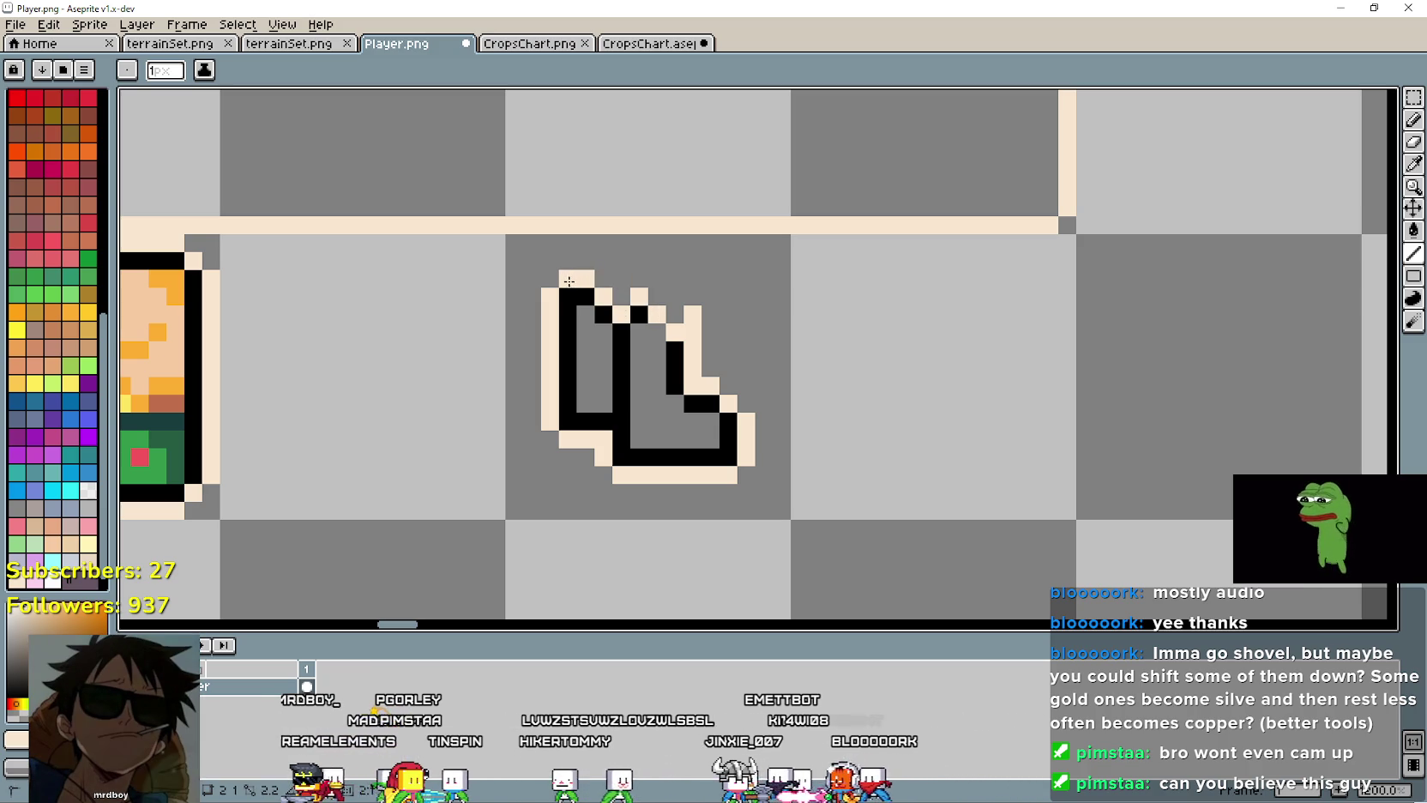
Step: Sample black from the boot outline and return to the pencil
left_click(1413, 165)
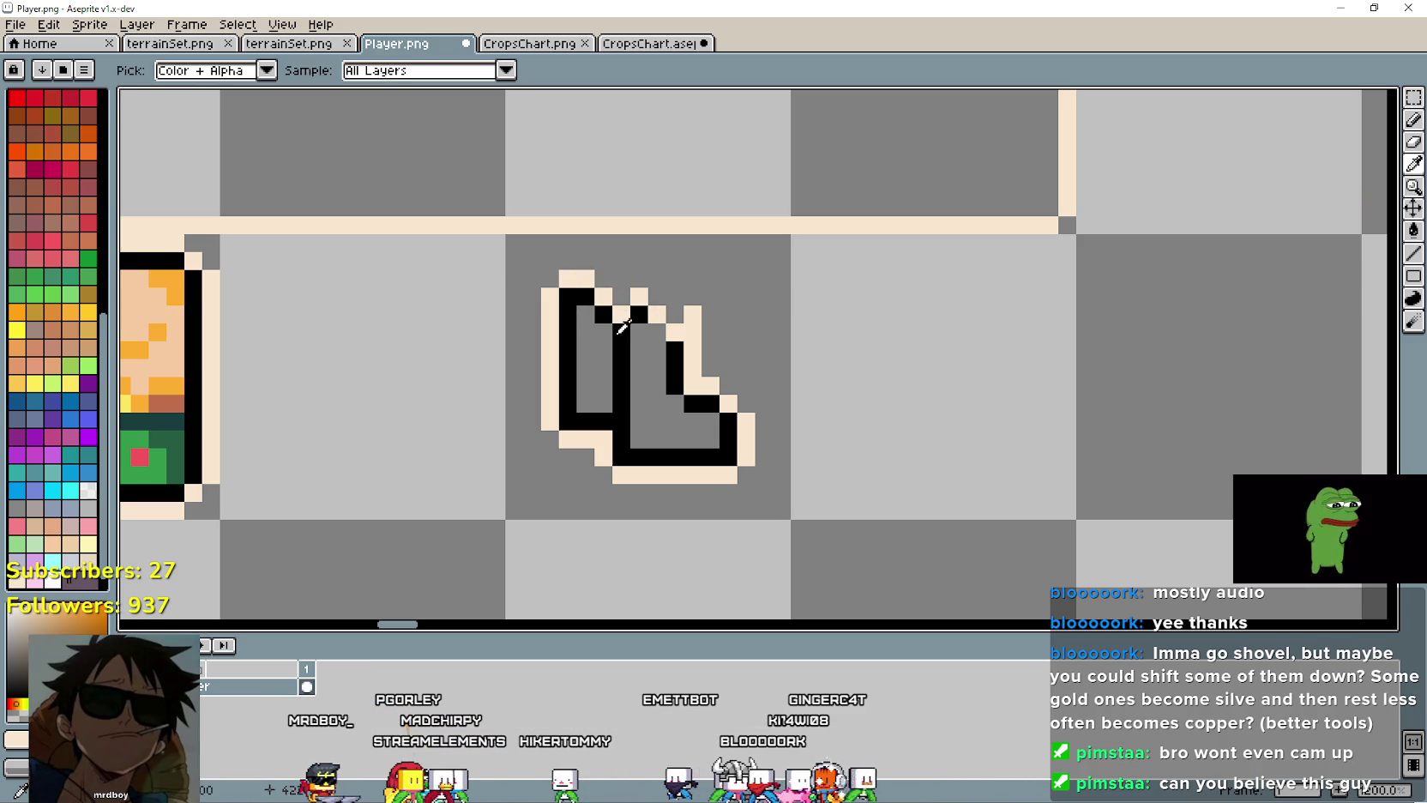
left_click(621, 328)
left_click(1413, 120)
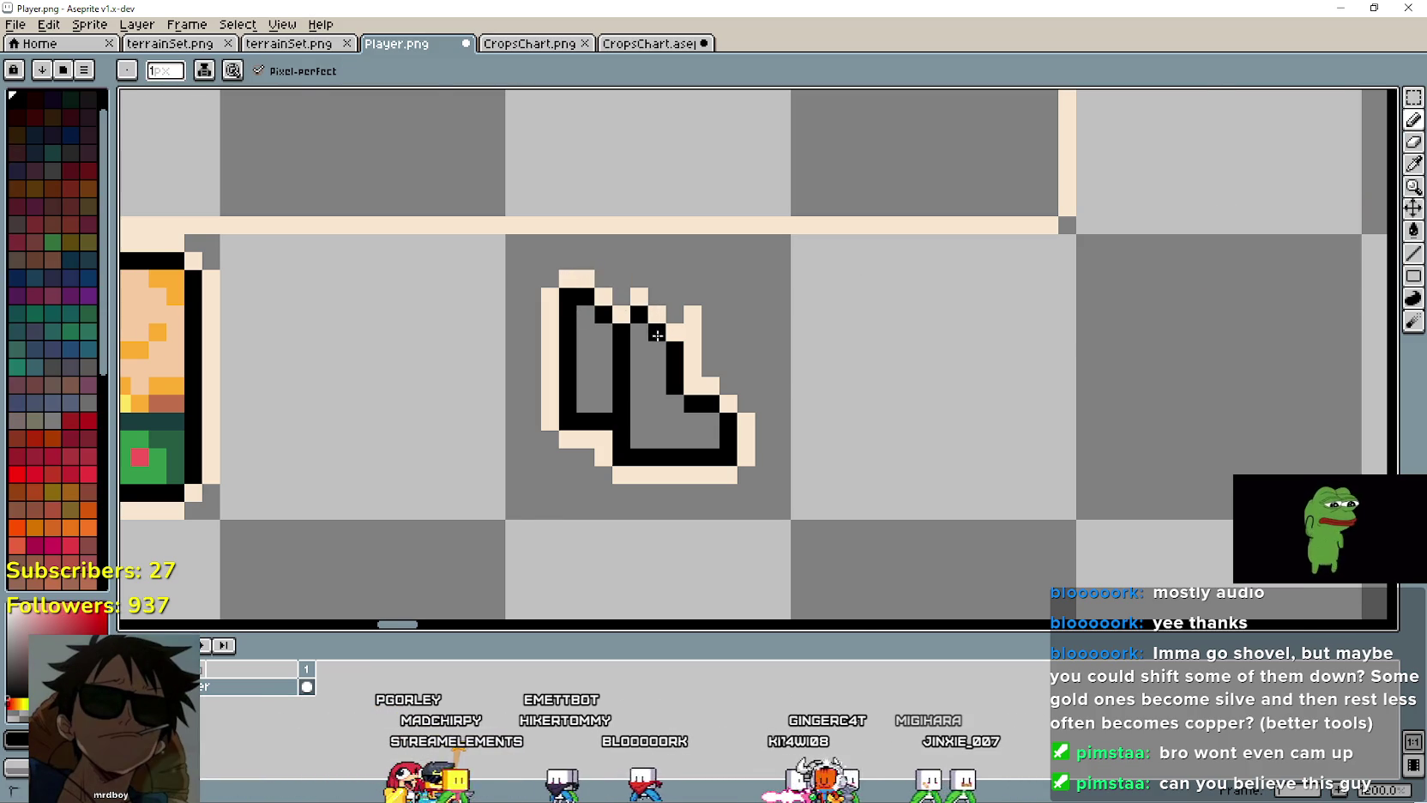
scroll(952, 451, "down", 3)
scroll(815, 396, "up", 1)
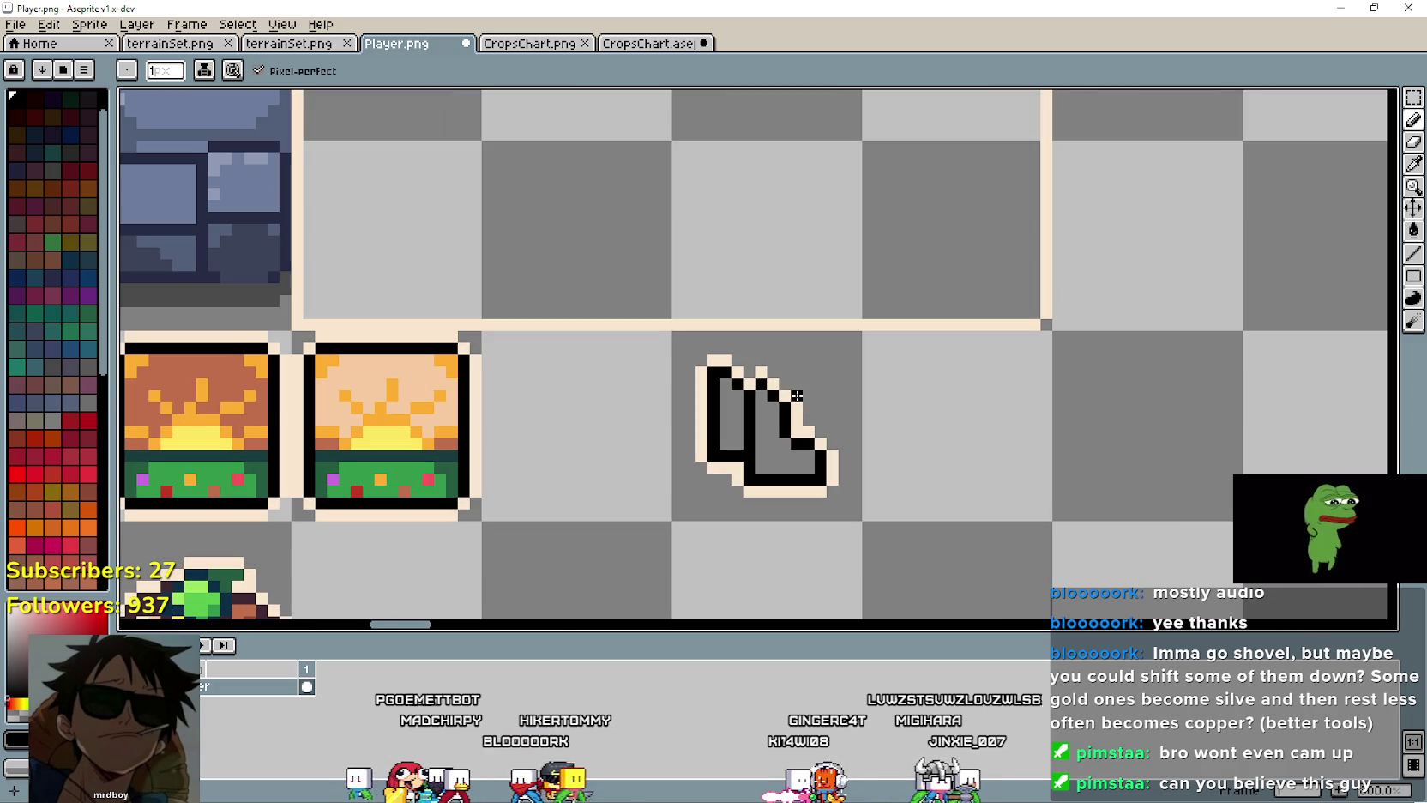
scroll(879, 455, "left", 3)
scroll(894, 515, "left", 2)
scroll(901, 428, "down", 2)
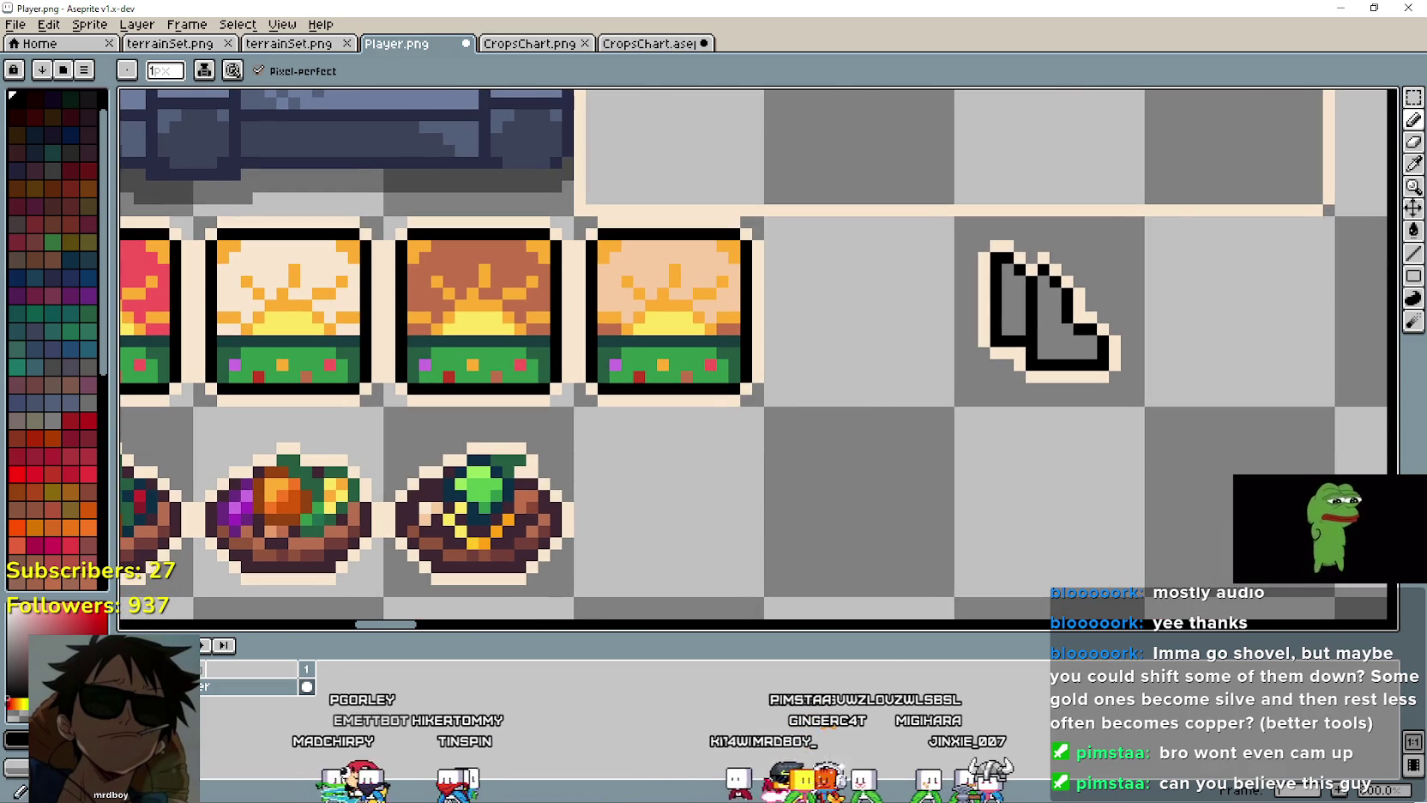
Step: Shade the boot's two inner columns dark blue, sampled from the stone tiles
key("i")
scroll(660, 480, "down", 3)
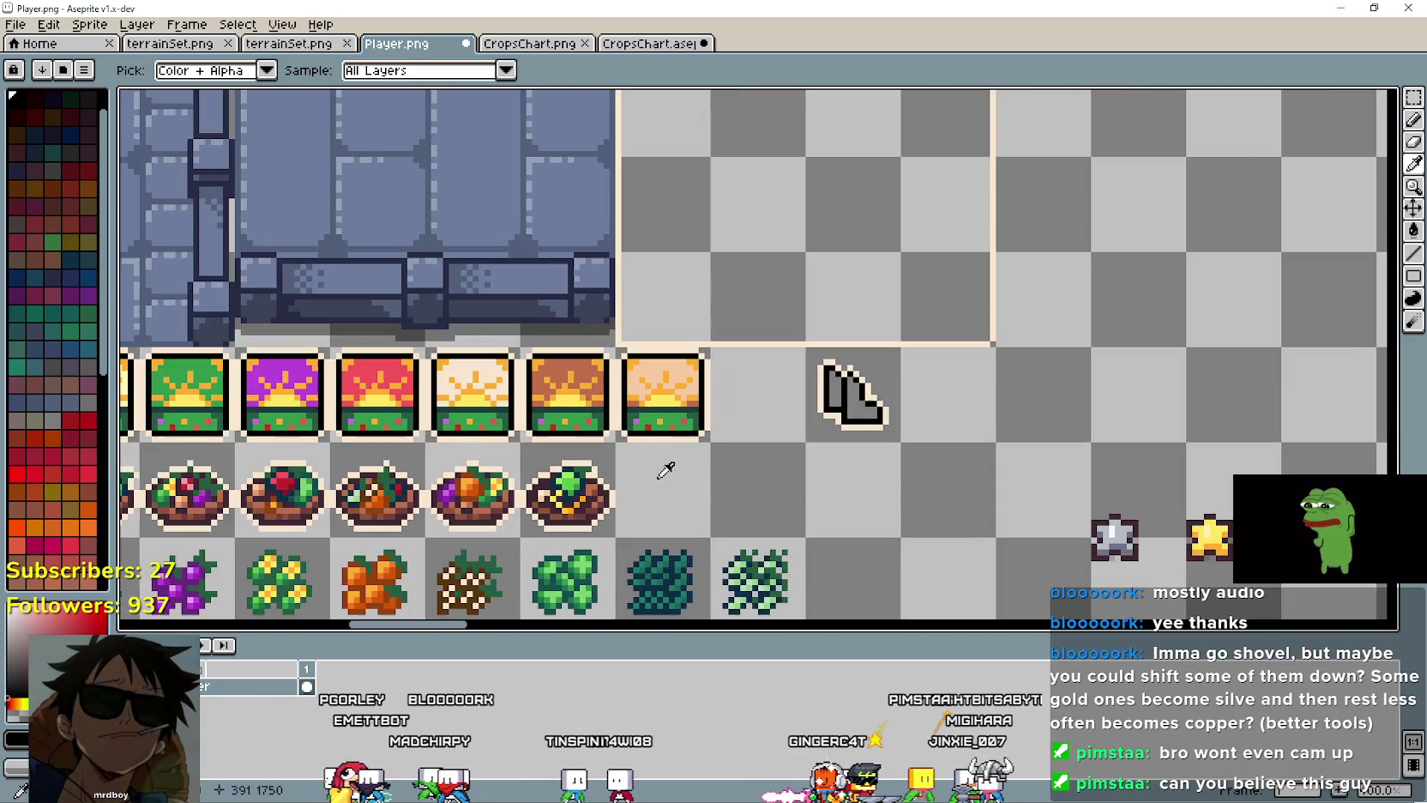
scroll(665, 470, "up", 1)
scroll(589, 318, "up", 1)
scroll(407, 254, "up", 1)
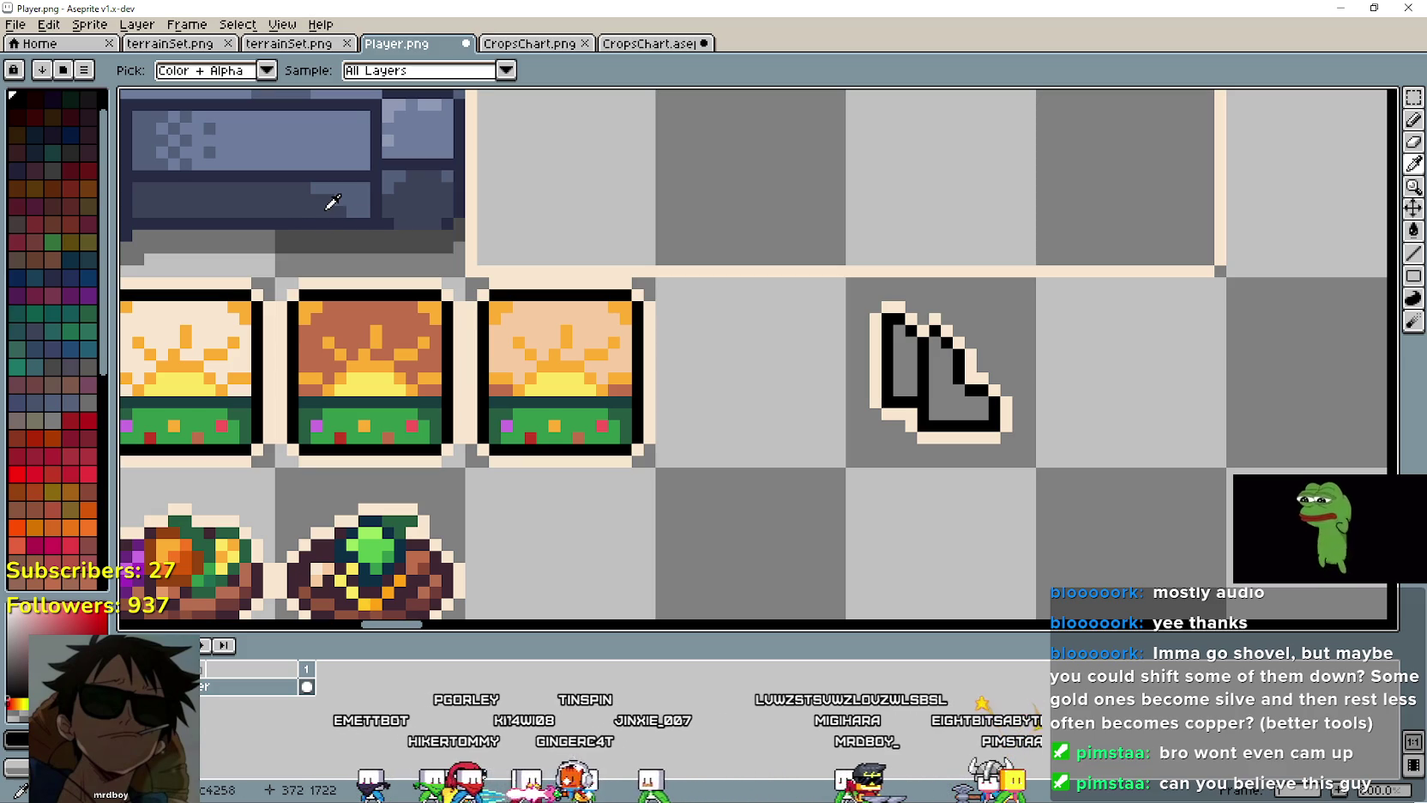
scroll(1002, 435, "up", 1)
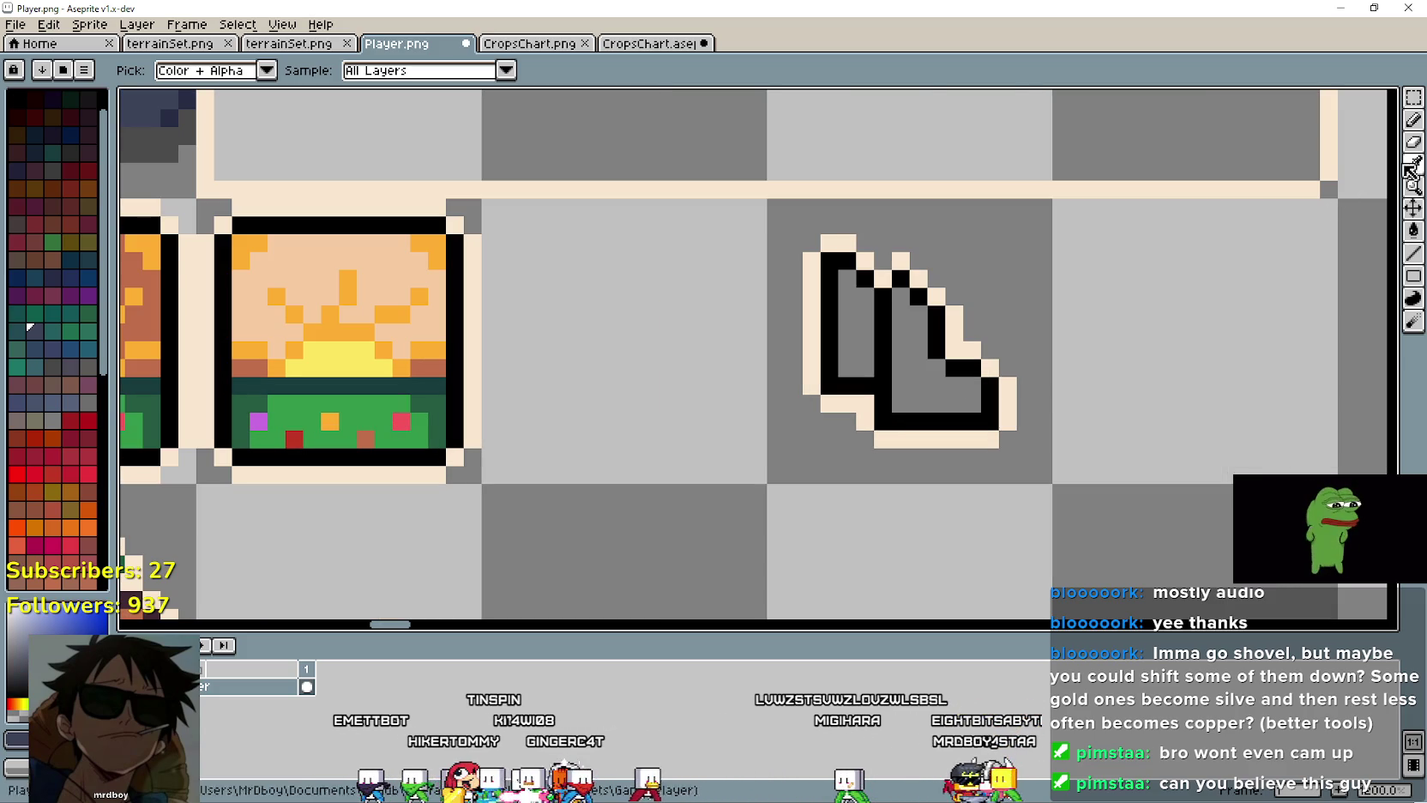
key("b")
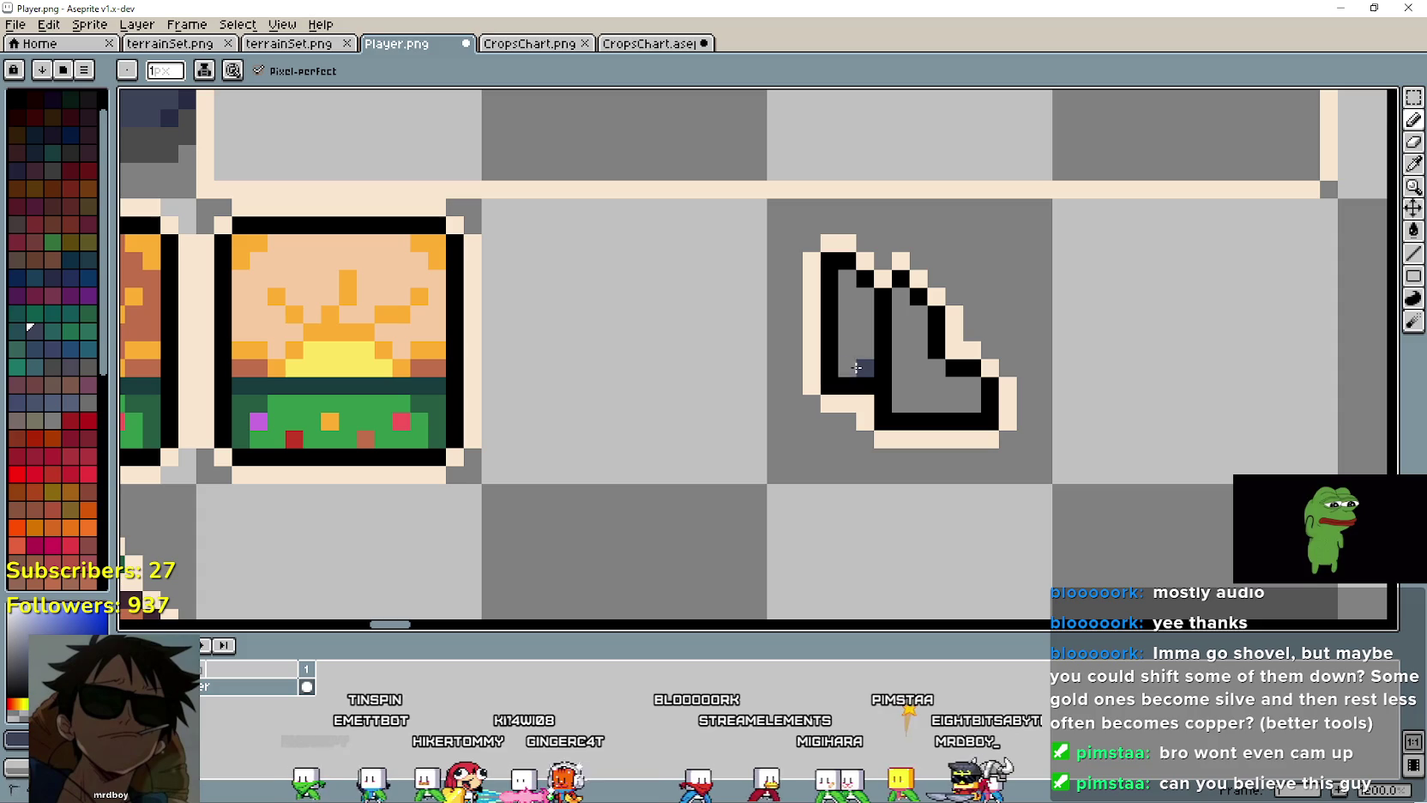
left_click_drag(856, 367, 847, 279)
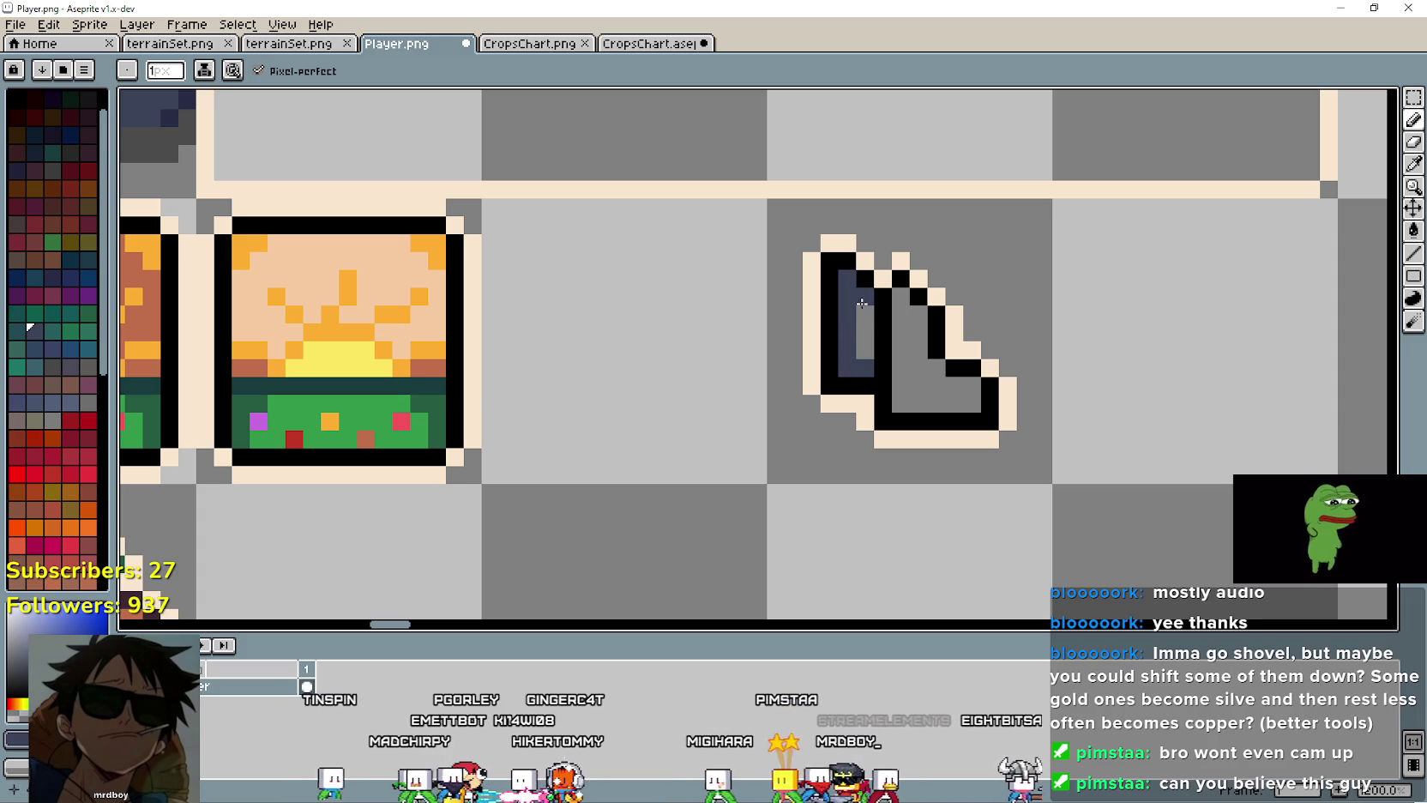
left_click_drag(901, 296, 895, 423)
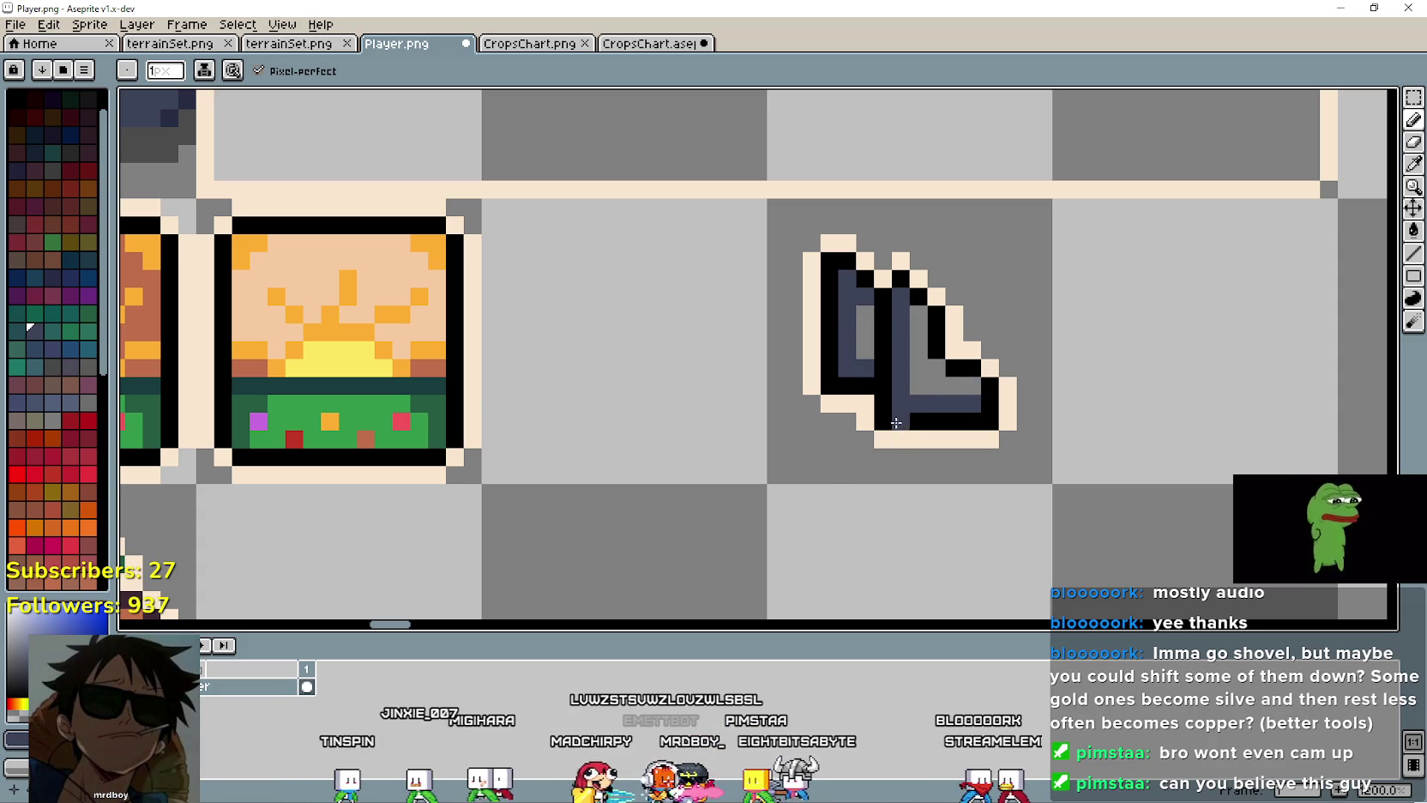
Step: Lighten the boot's inner bottom row with a blue-grey from the stone tiles
key("i")
scroll(657, 312, "down", 1)
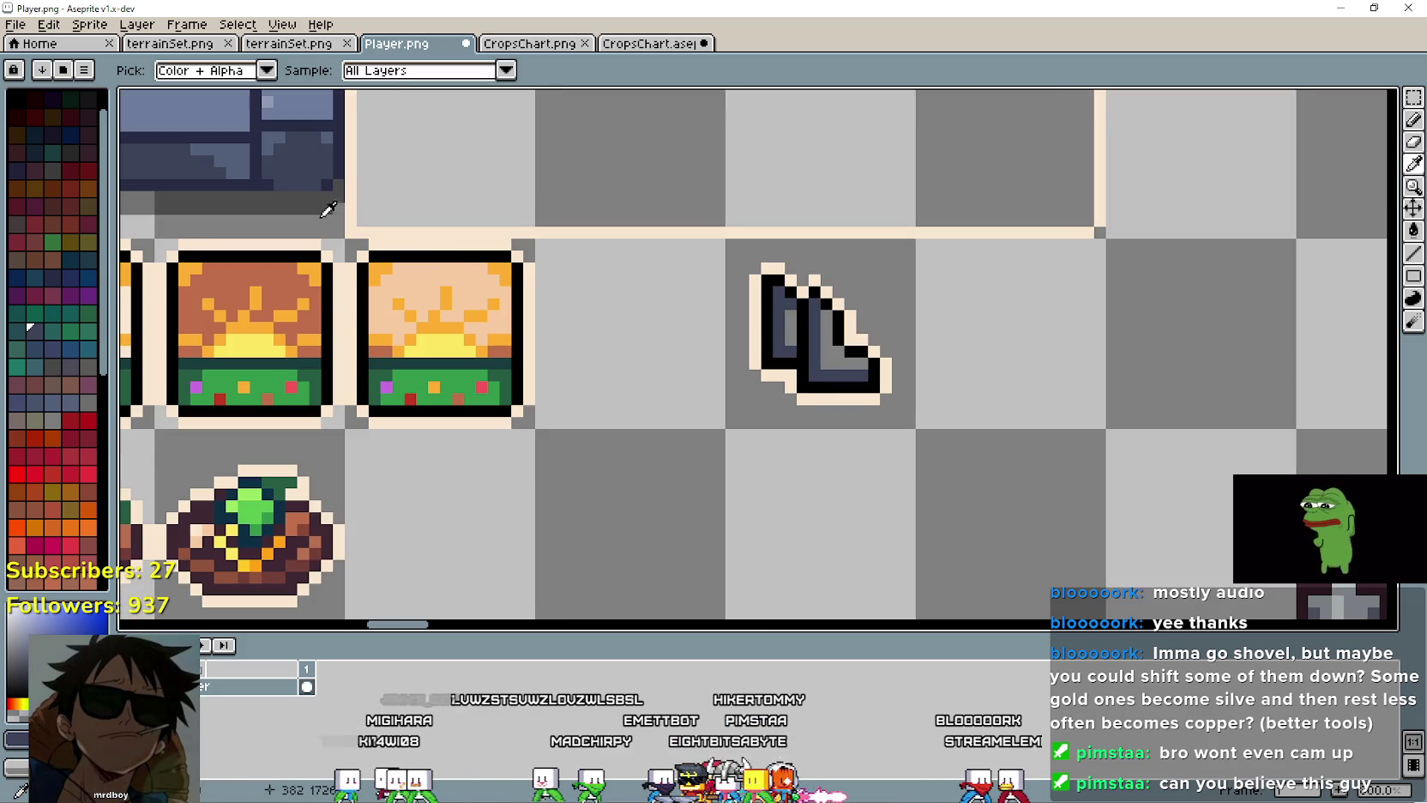
left_click_drag(328, 209, 373, 319)
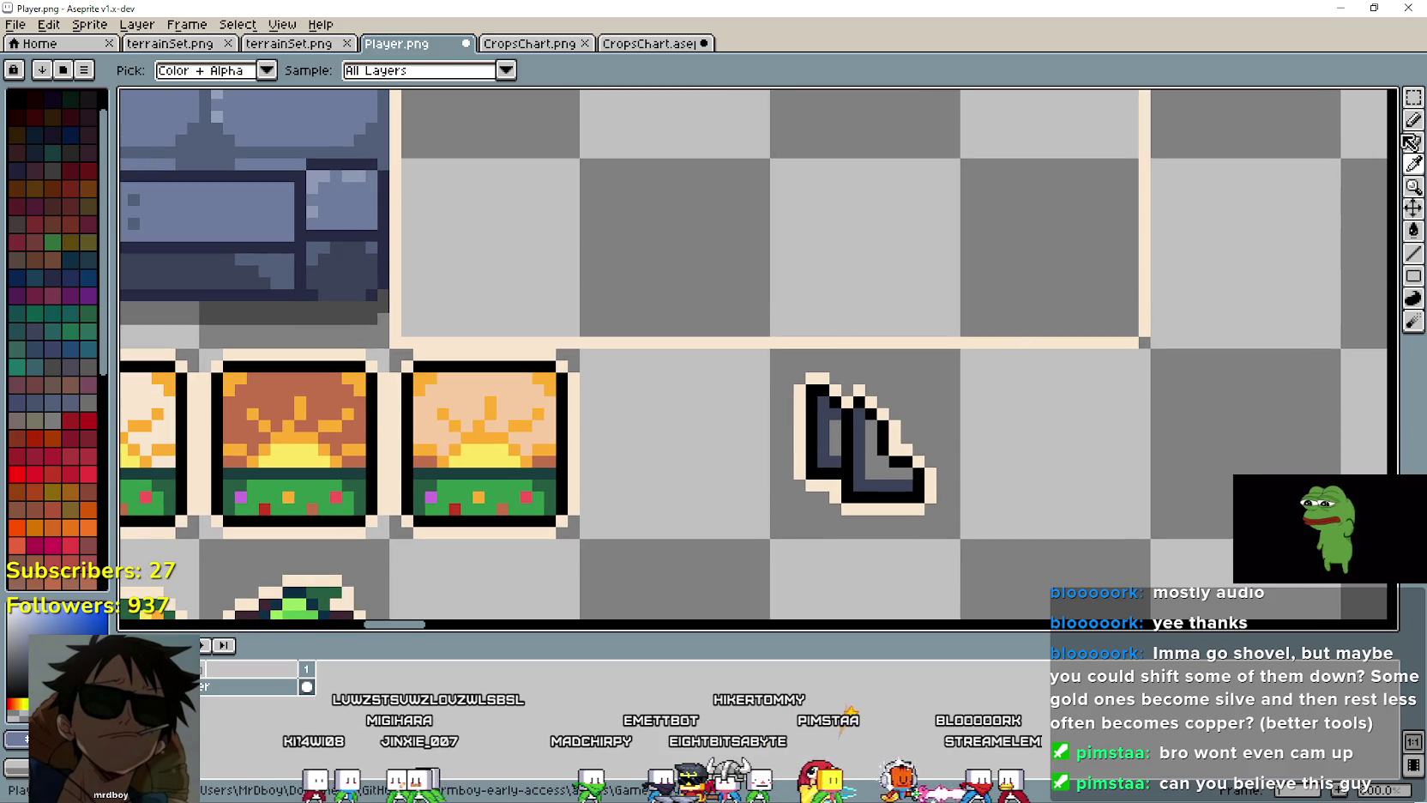
left_click(1411, 142)
left_click(884, 480)
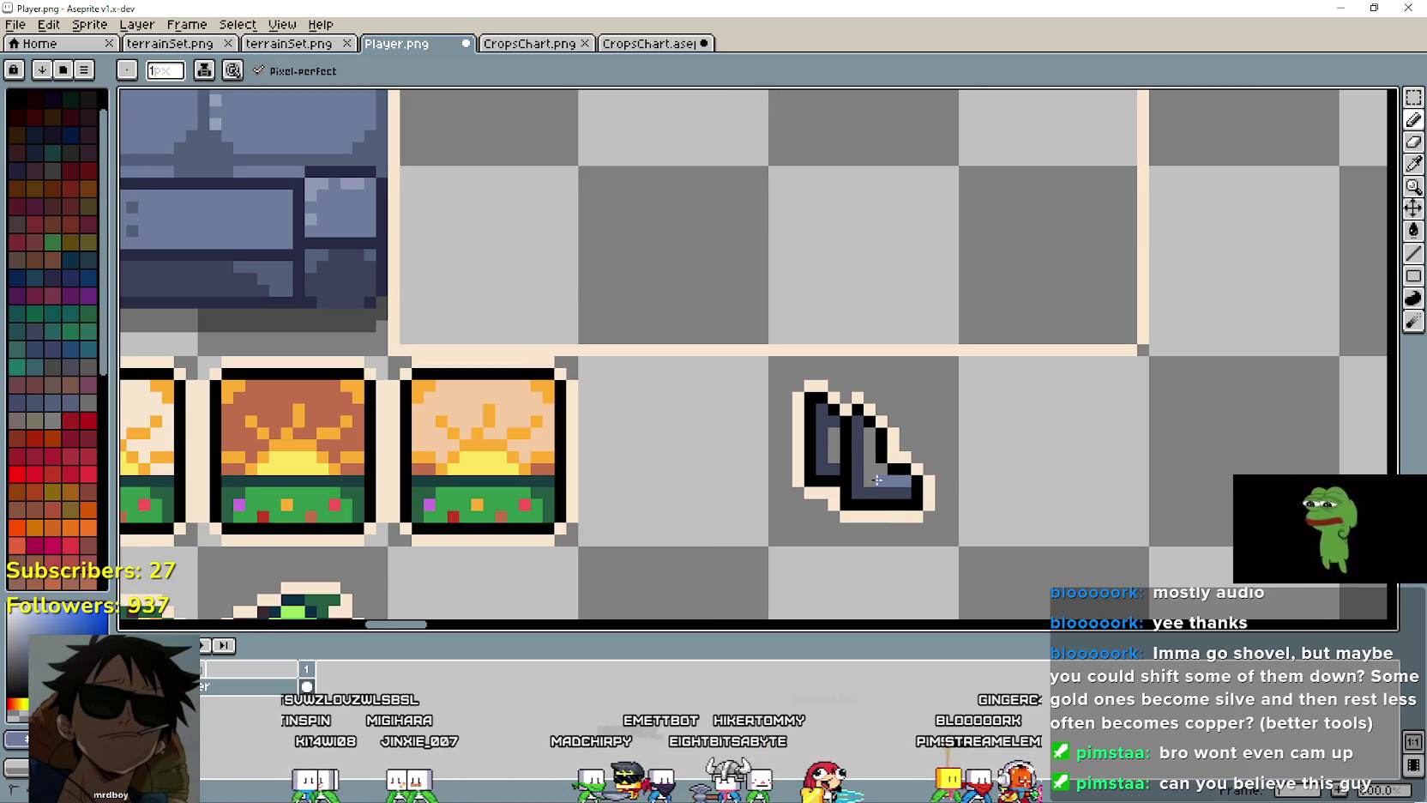
scroll(871, 434, "up", 2)
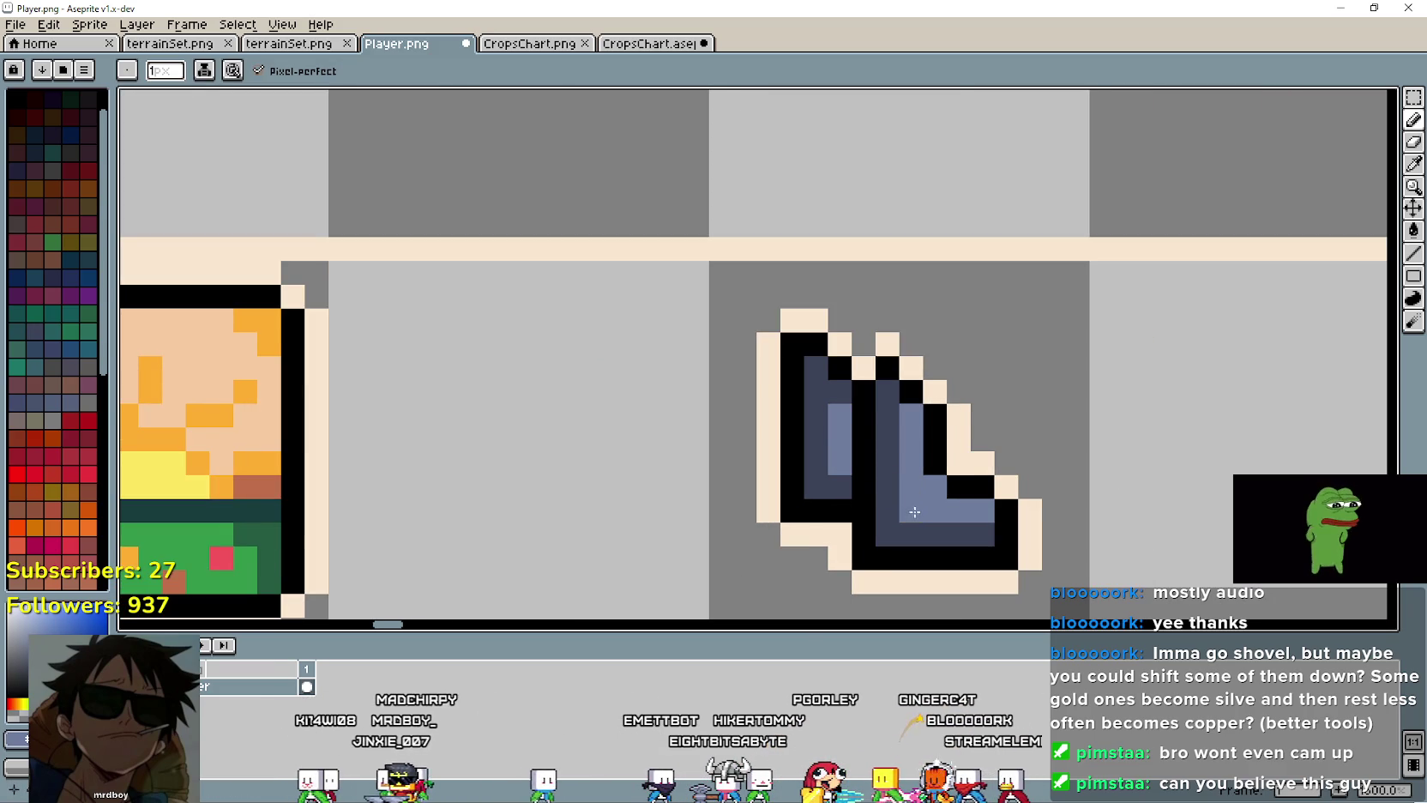
scroll(1008, 551, "down", 3)
scroll(1072, 549, "down", 1)
scroll(862, 452, "up", 1)
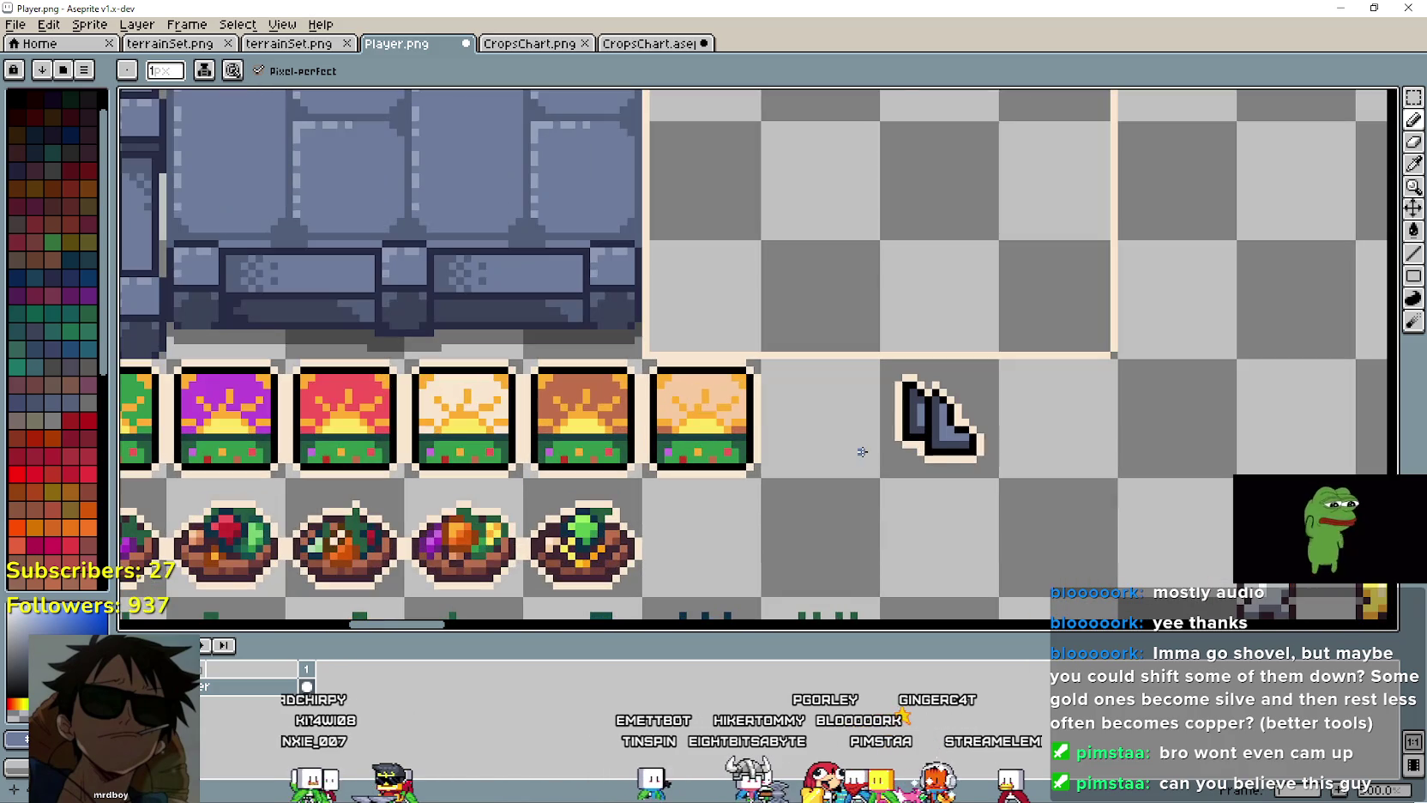
scroll(862, 451, "up", 1)
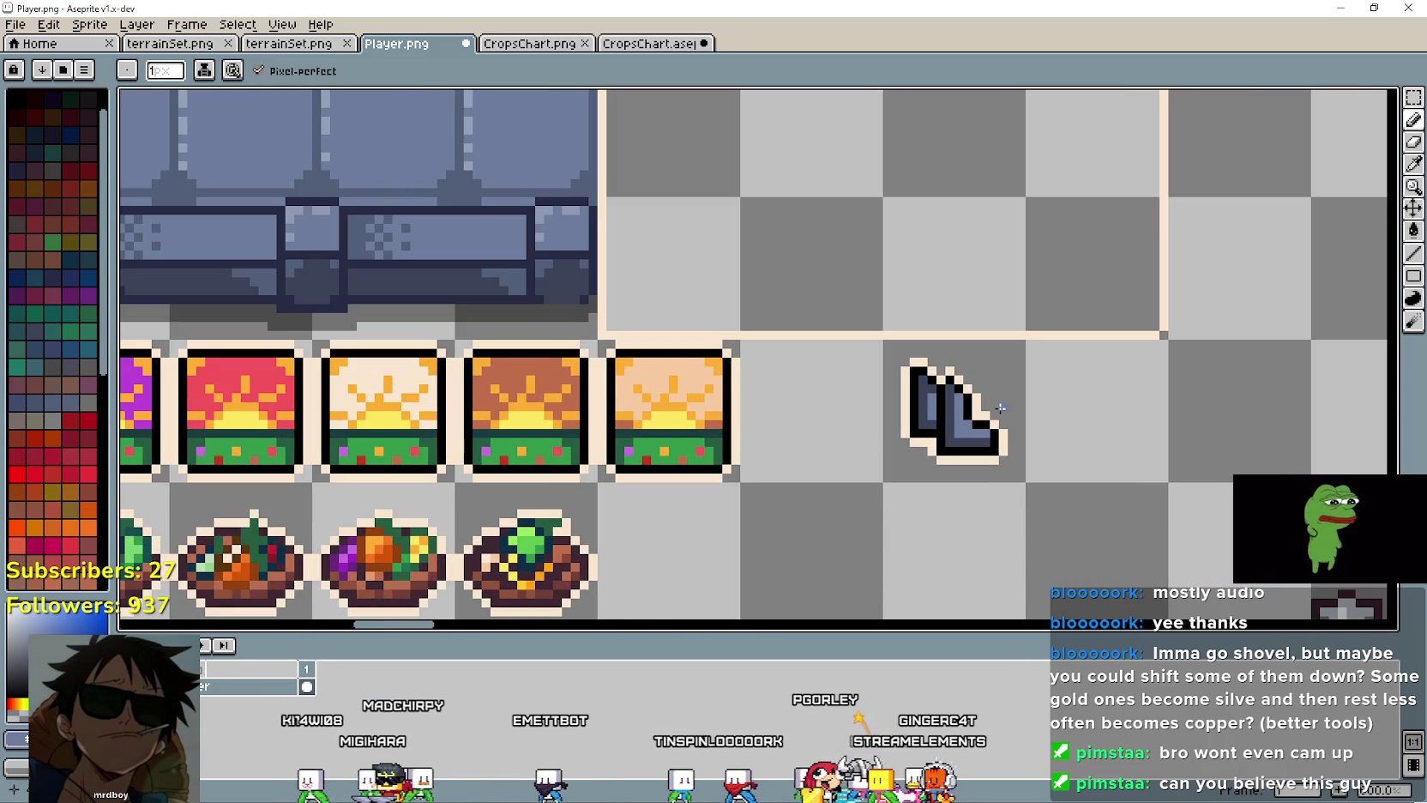
mouse_move(1061, 427)
left_mouse_down()
mouse_move(902, 405)
mouse_move(989, 461)
left_mouse_up()
scroll(902, 405, "down", 1)
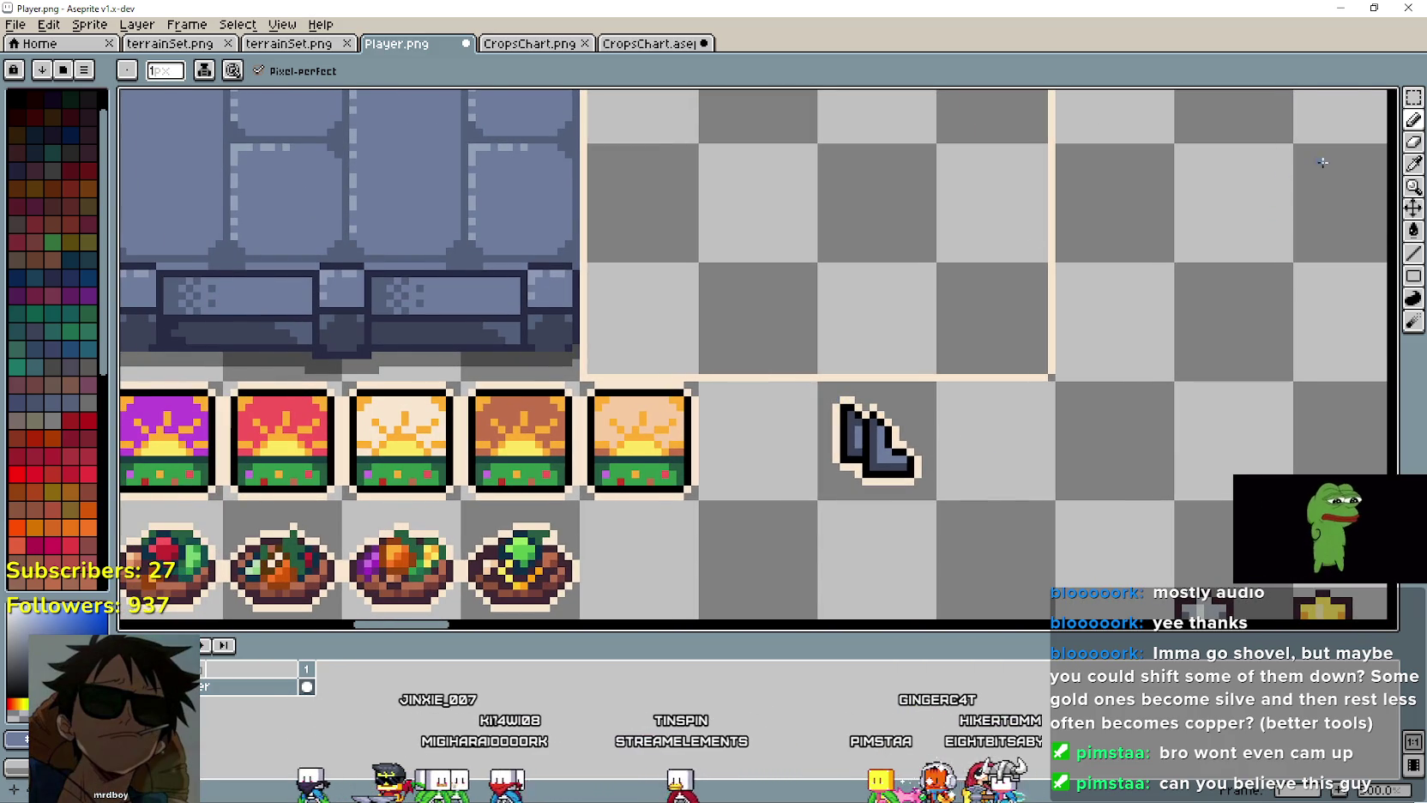
key("i")
scroll(583, 249, "up", 1)
scroll(520, 264, "up", 1)
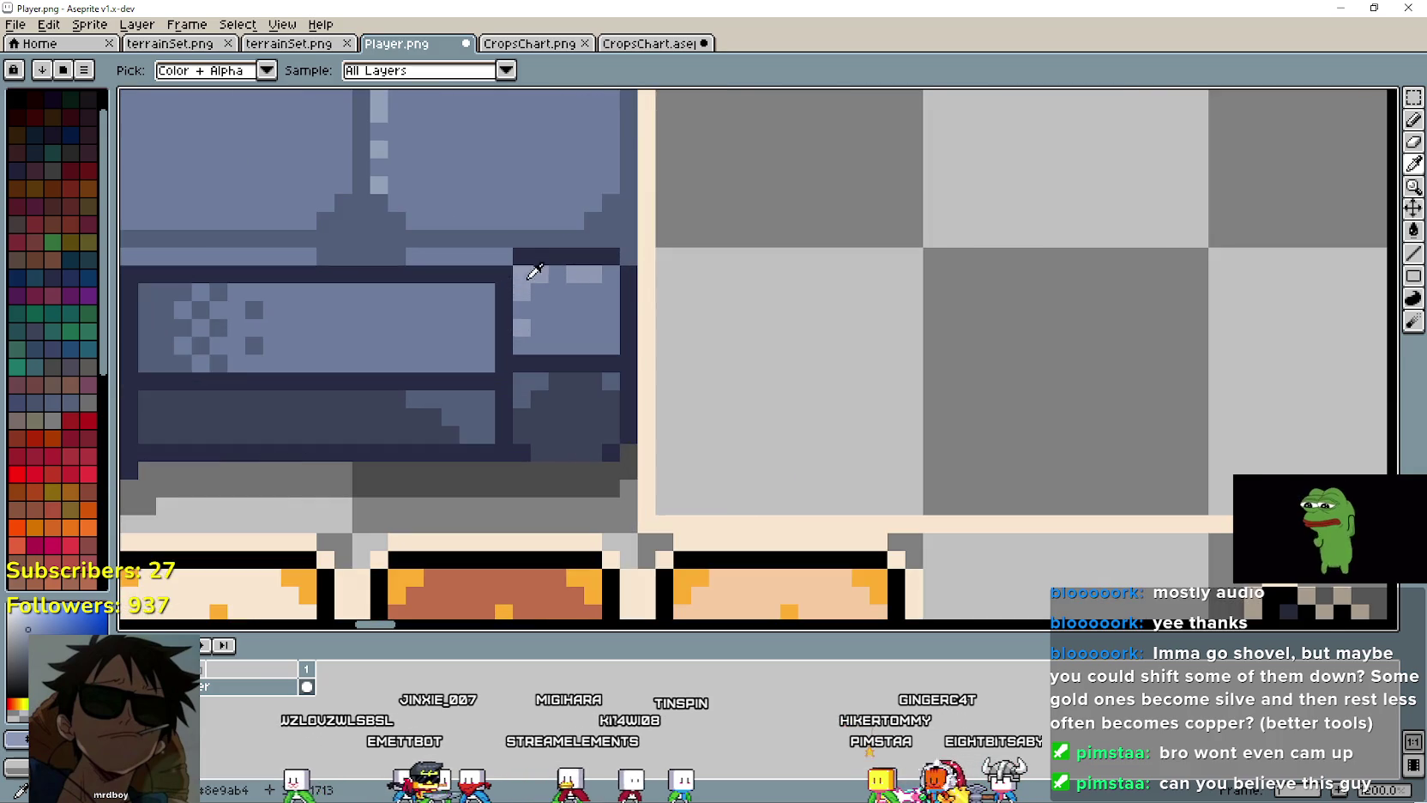
Step: Add a blue pixel beside the boot's bottom outline
scroll(902, 372, "down", 4)
scroll(815, 383, "up", 2)
left_click(1413, 120)
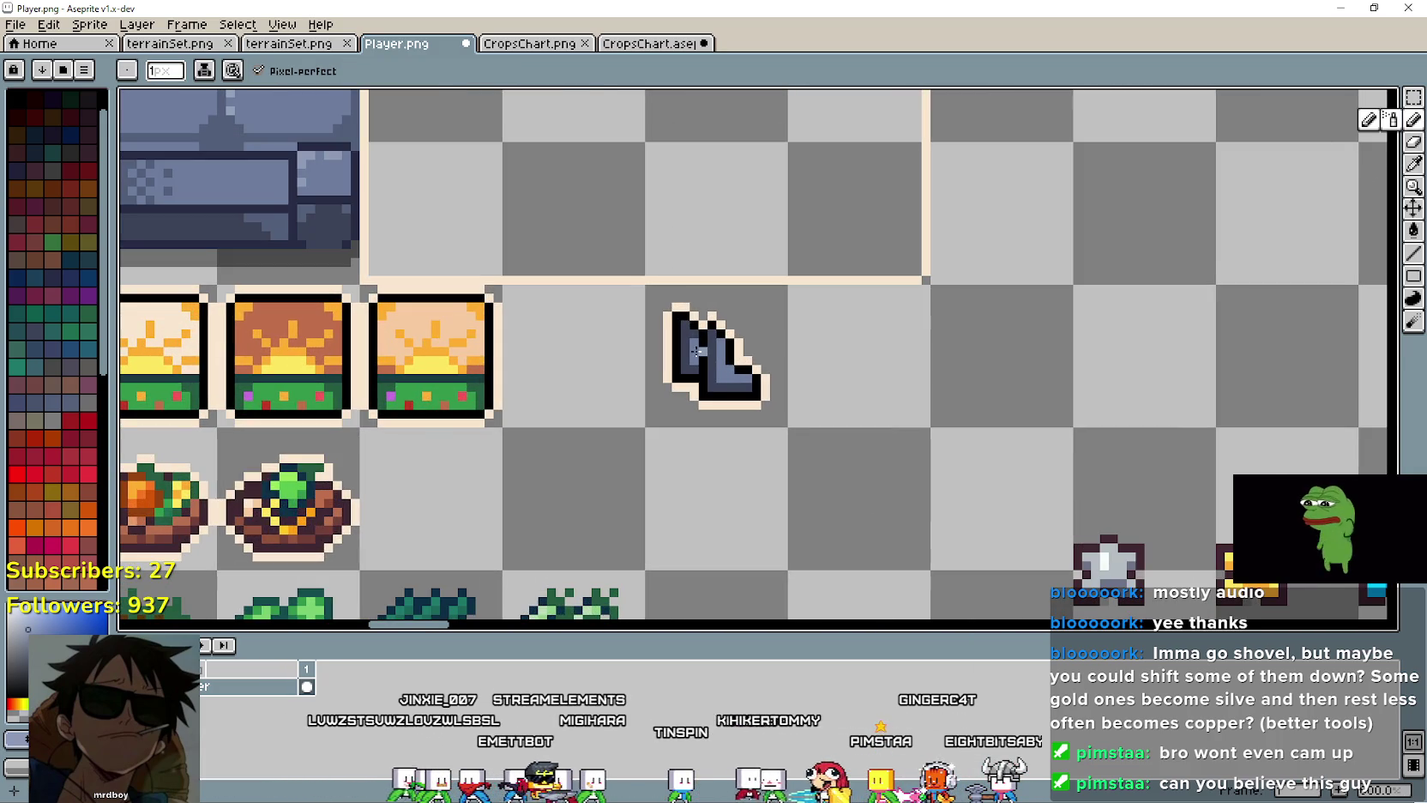
scroll(804, 387, "up", 1)
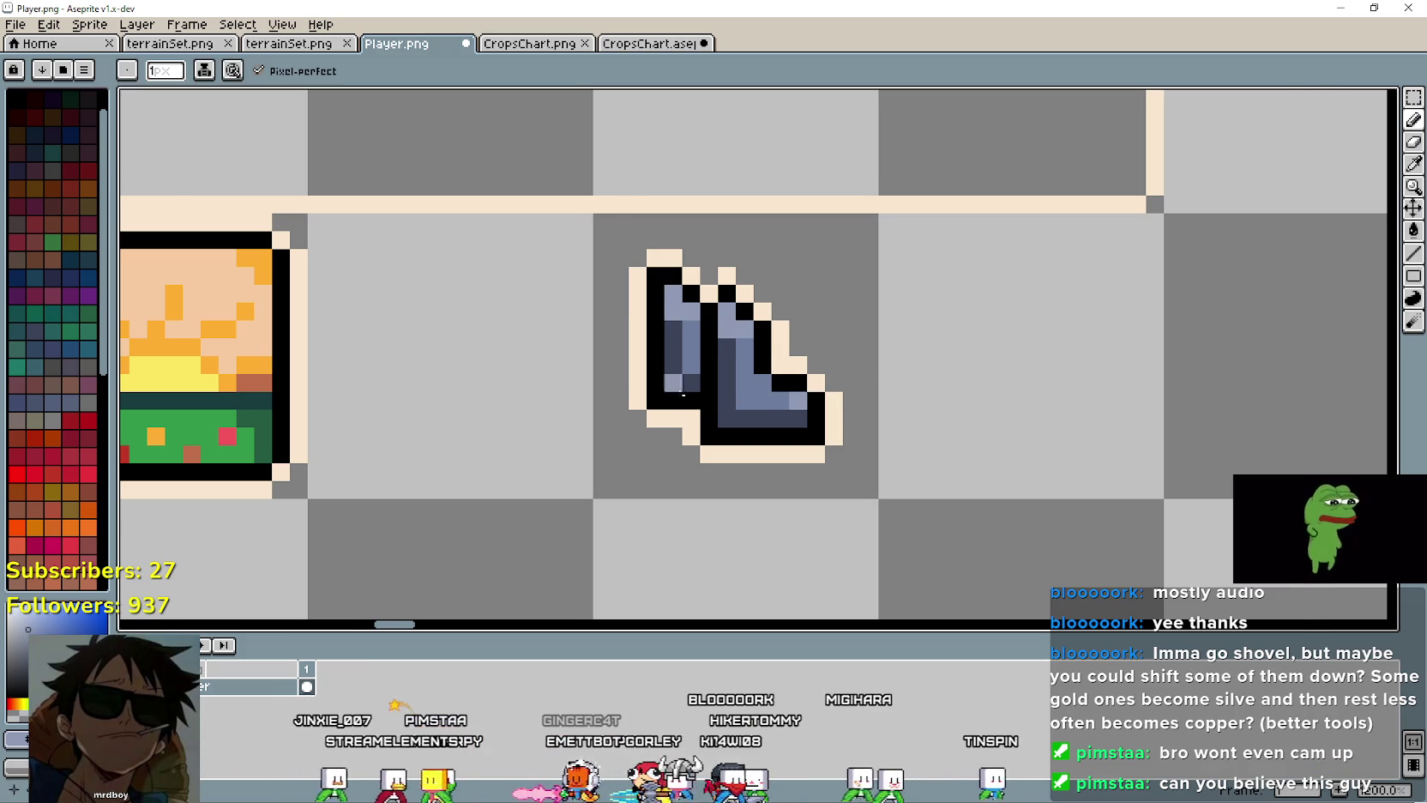
left_click(698, 453)
scroll(698, 453, "up", 1)
scroll(698, 453, "down", 2)
scroll(857, 463, "down", 3)
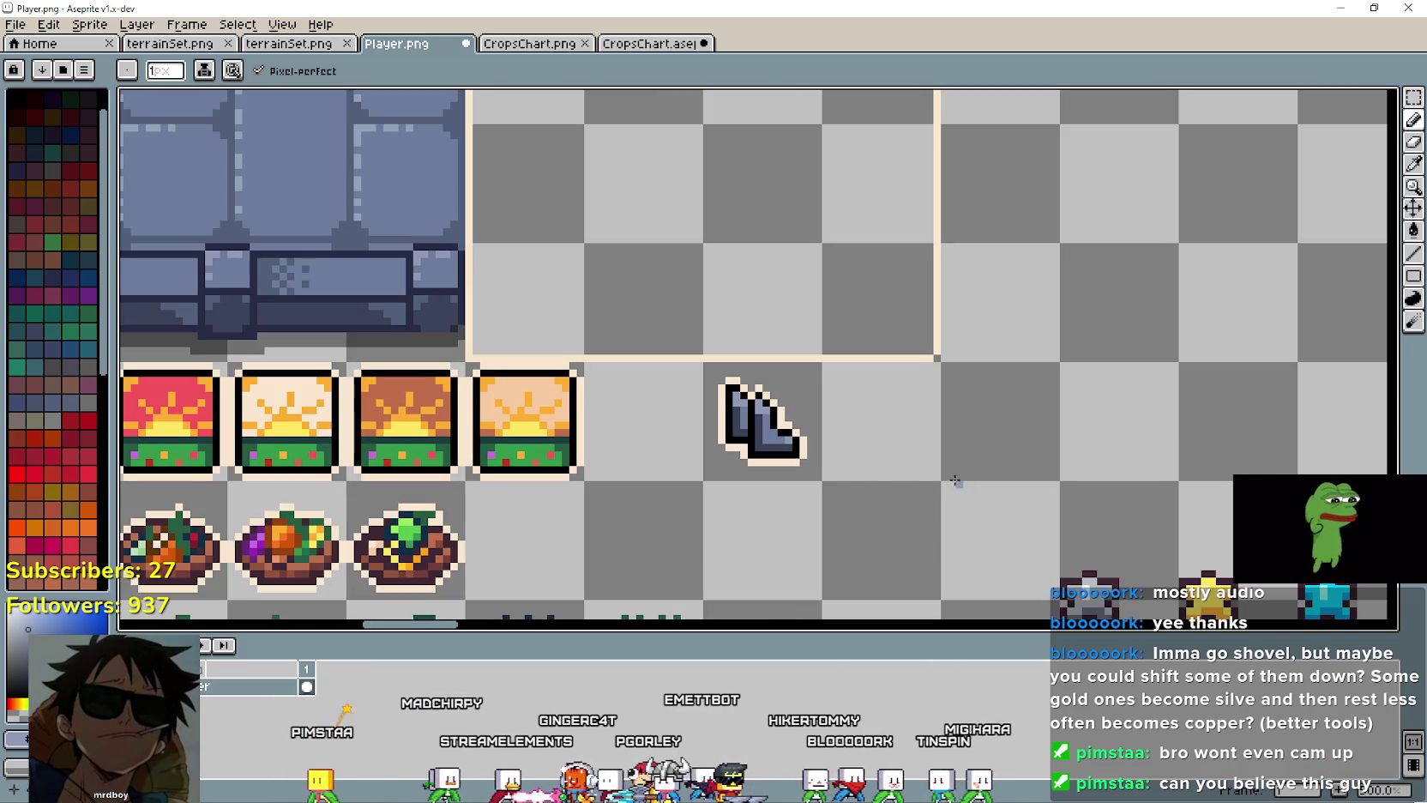
scroll(781, 454, "up", 3)
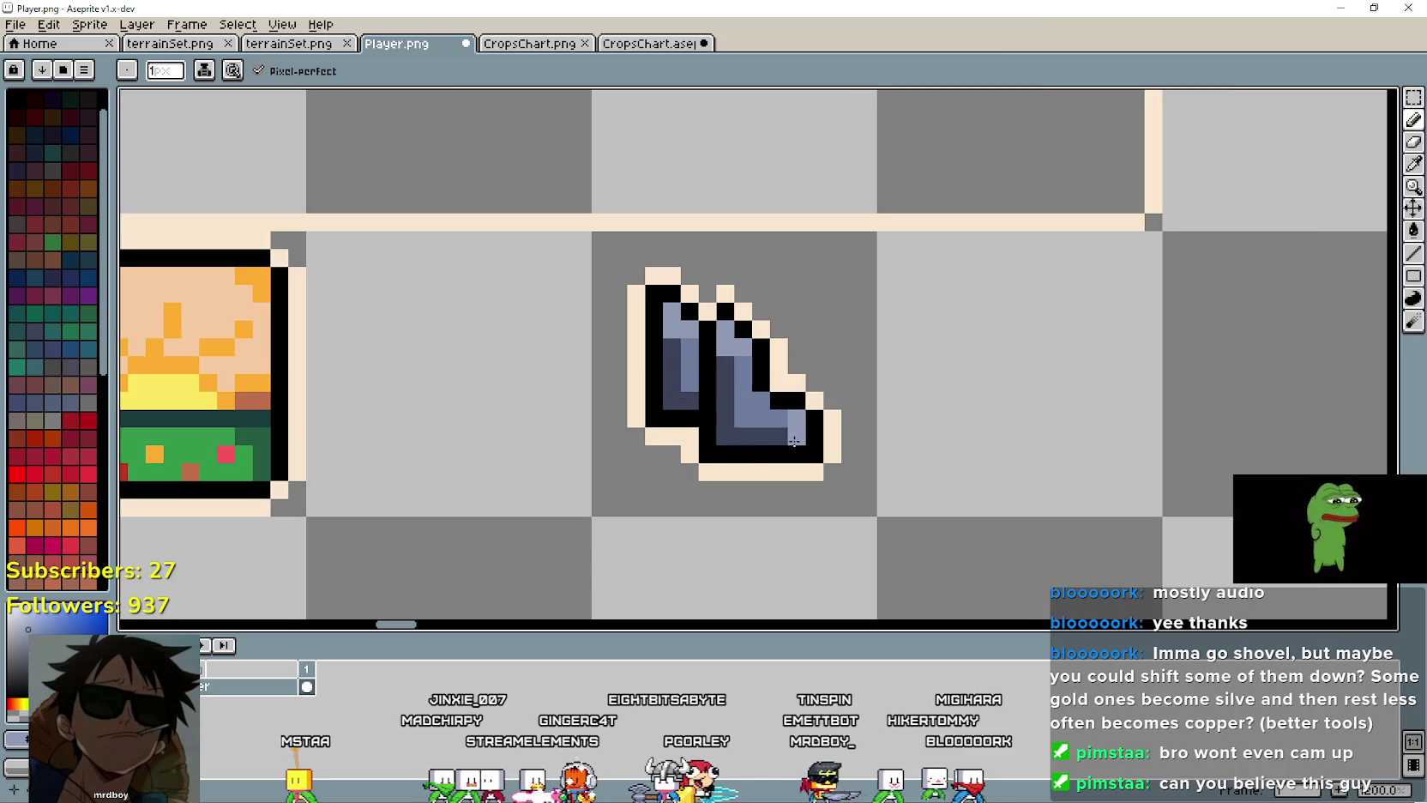
scroll(999, 557, "down", 2)
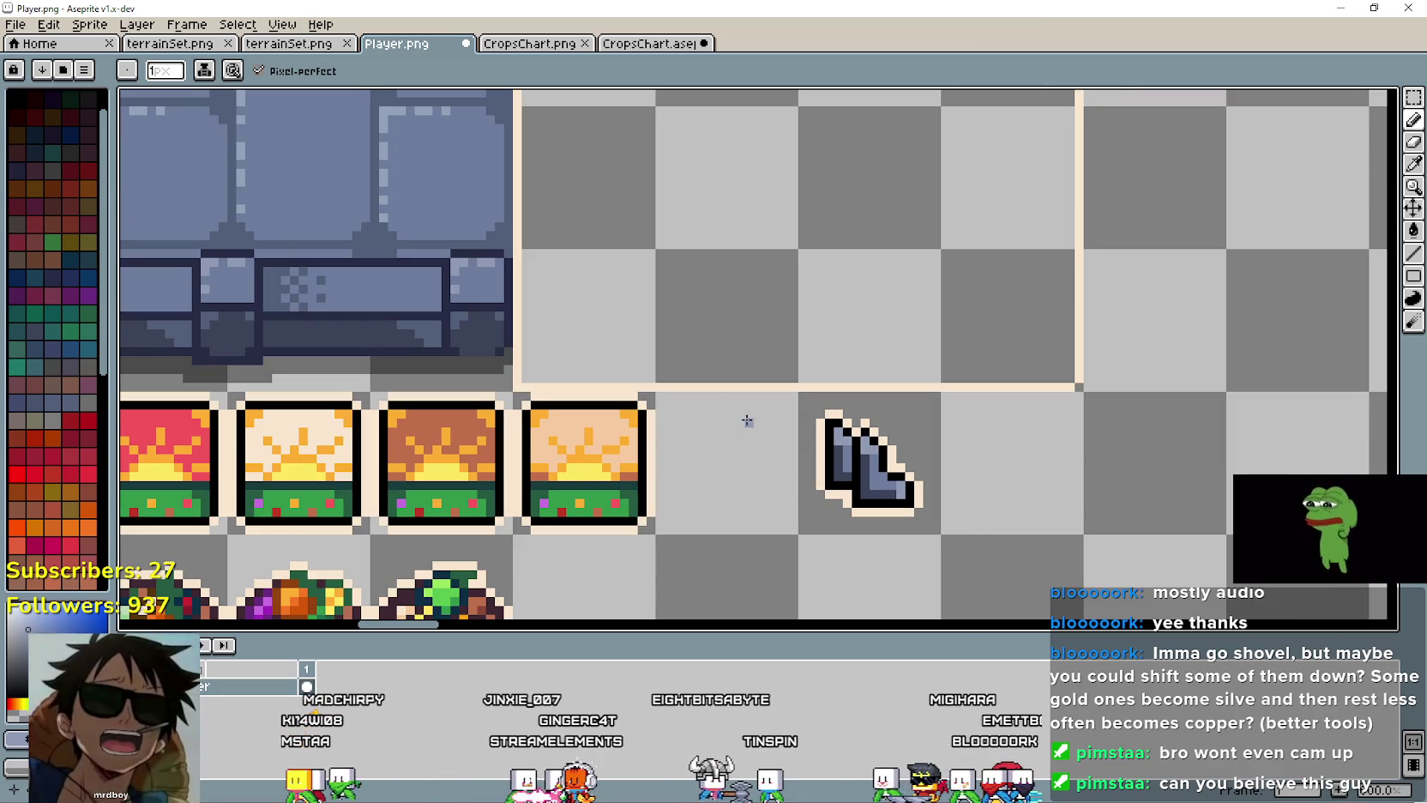
Step: Sample a blue-grey shading tone from the boot and return to the pencil
left_click(1409, 166)
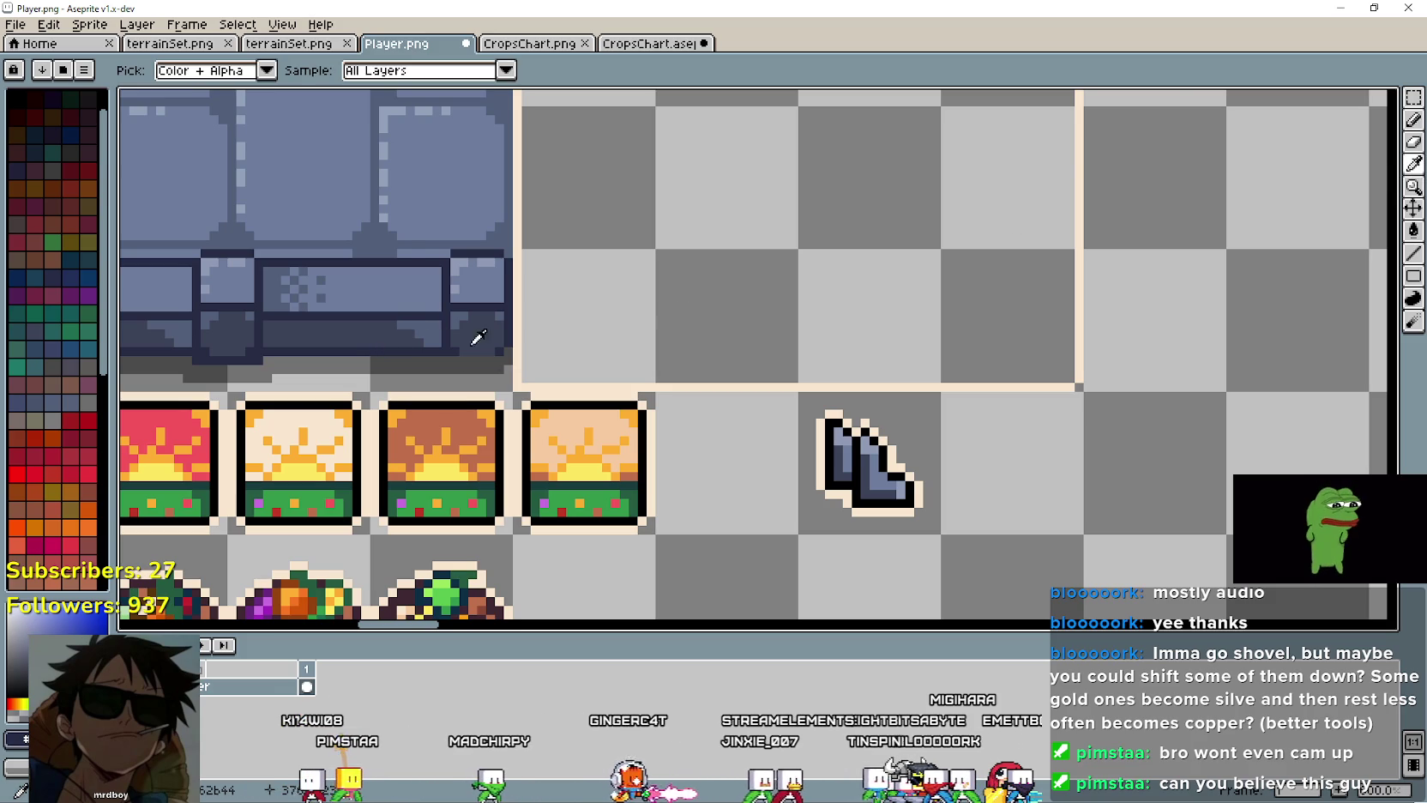
key("b")
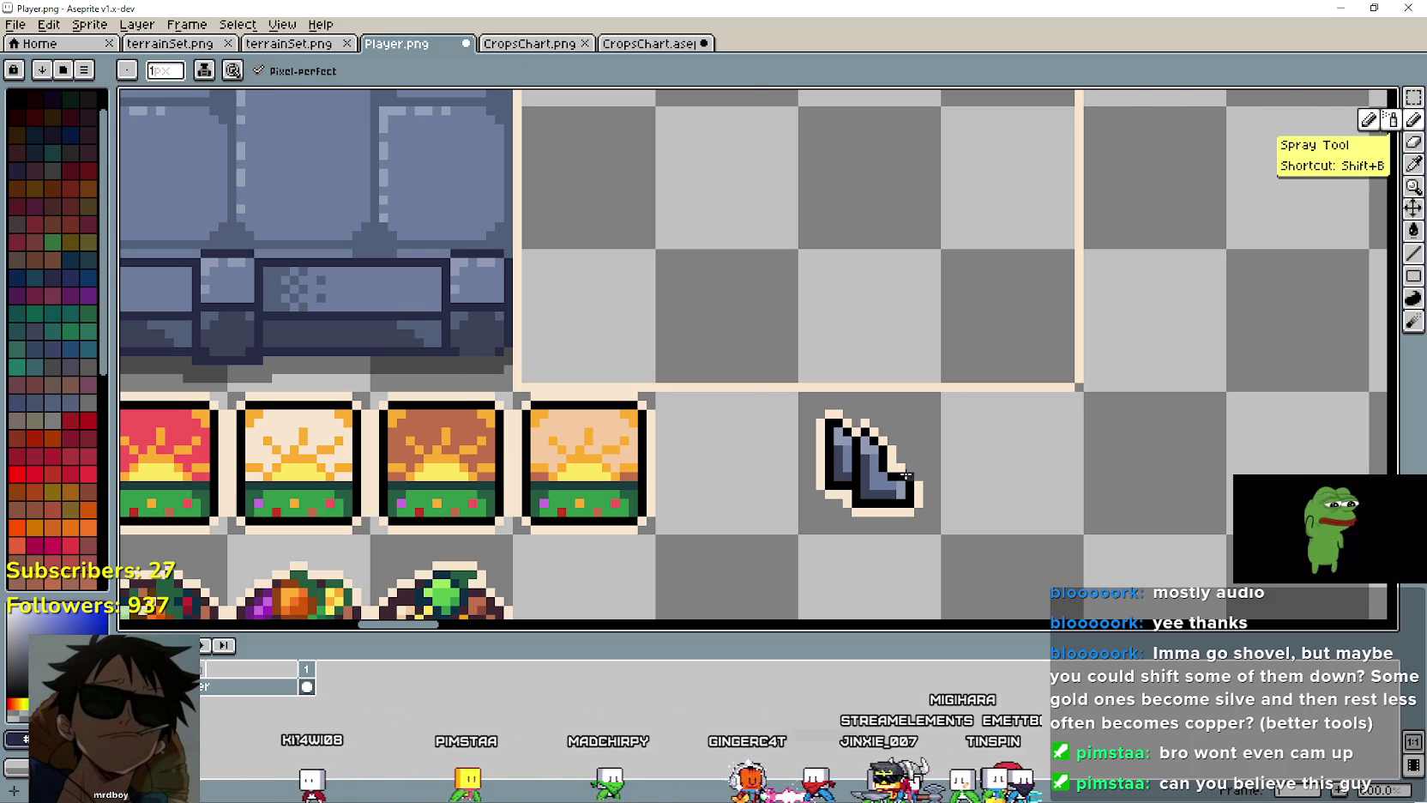
scroll(896, 467, "up", 1)
scroll(1056, 517, "down", 1)
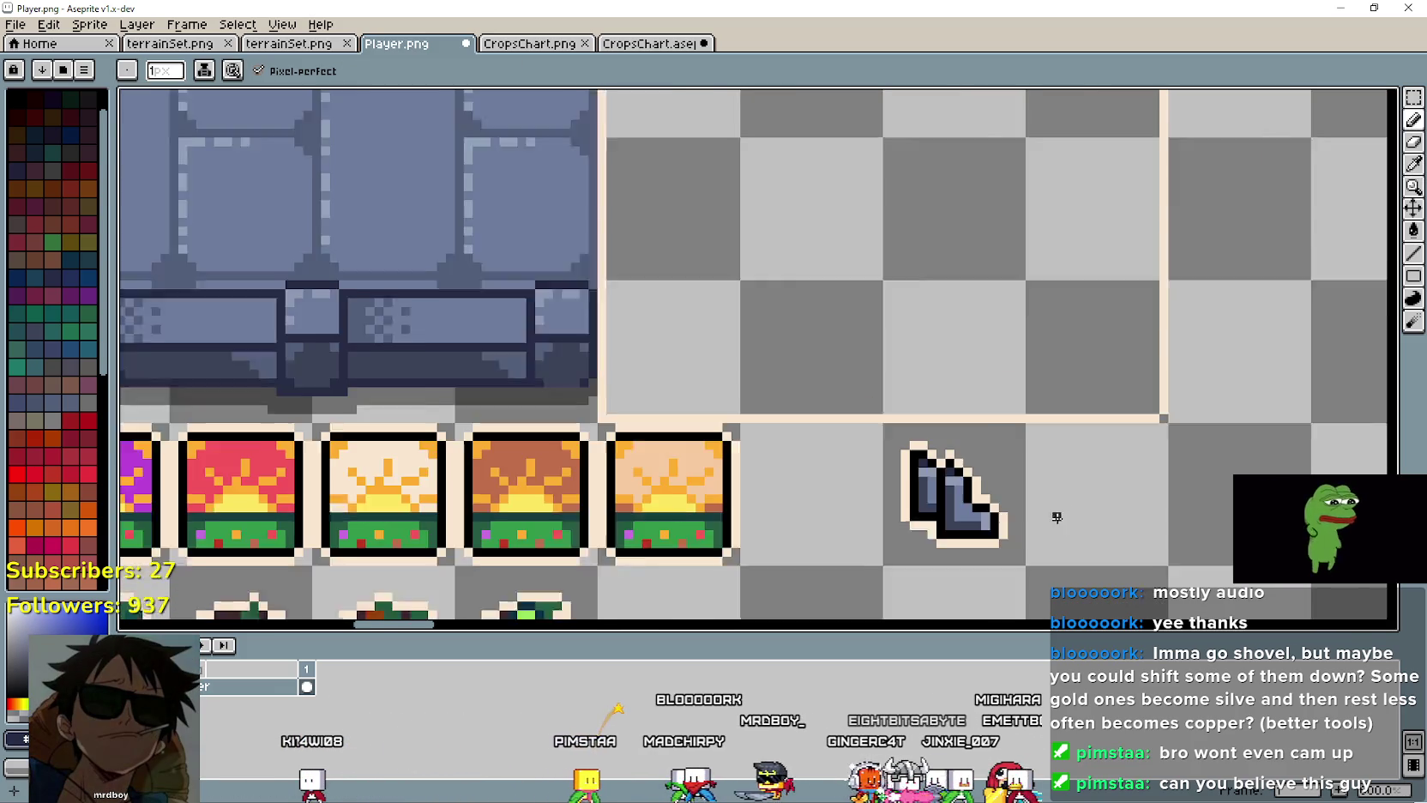
scroll(1056, 517, "down", 1)
scroll(872, 430, "down", 1)
scroll(872, 430, "up", 2)
scroll(664, 346, "up", 2)
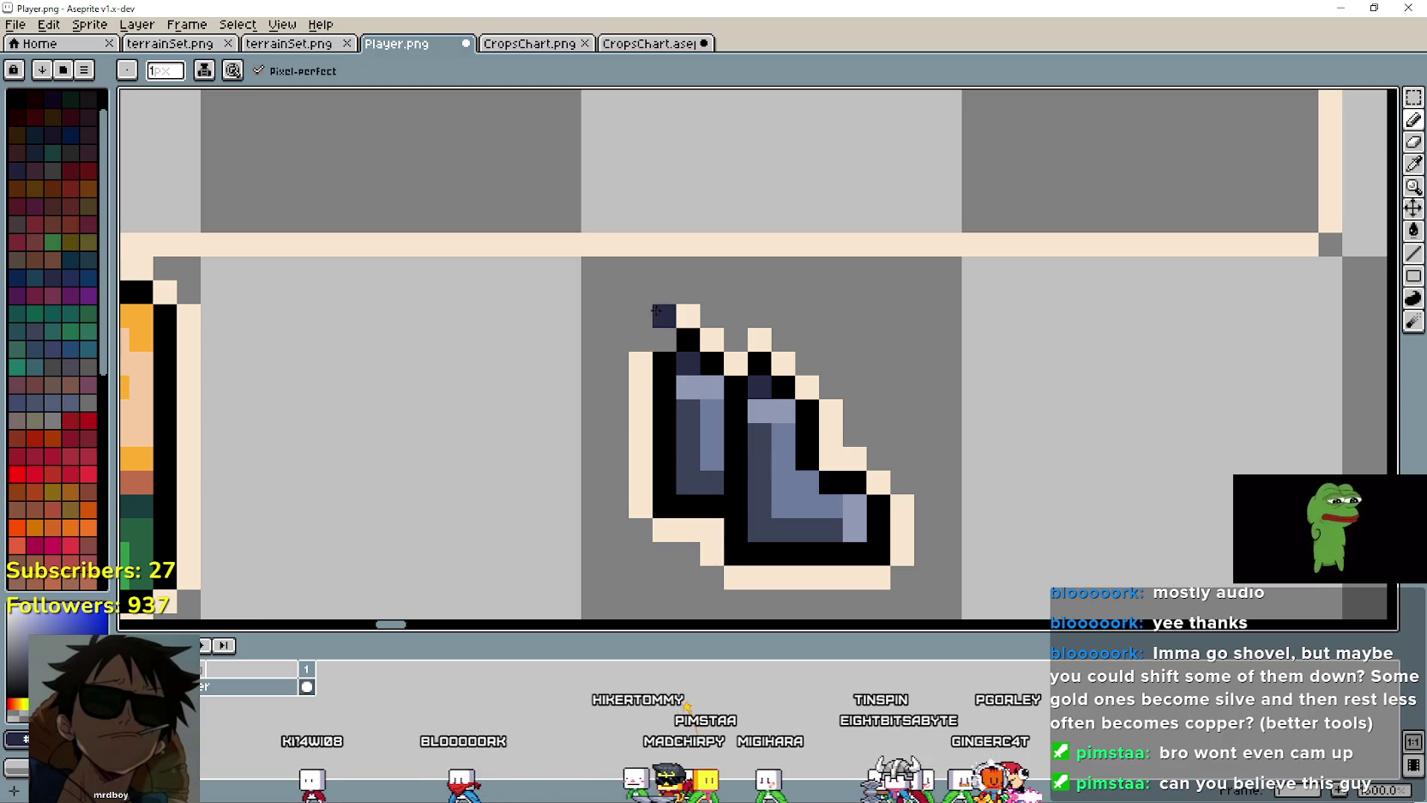
scroll(637, 340, "down", 2)
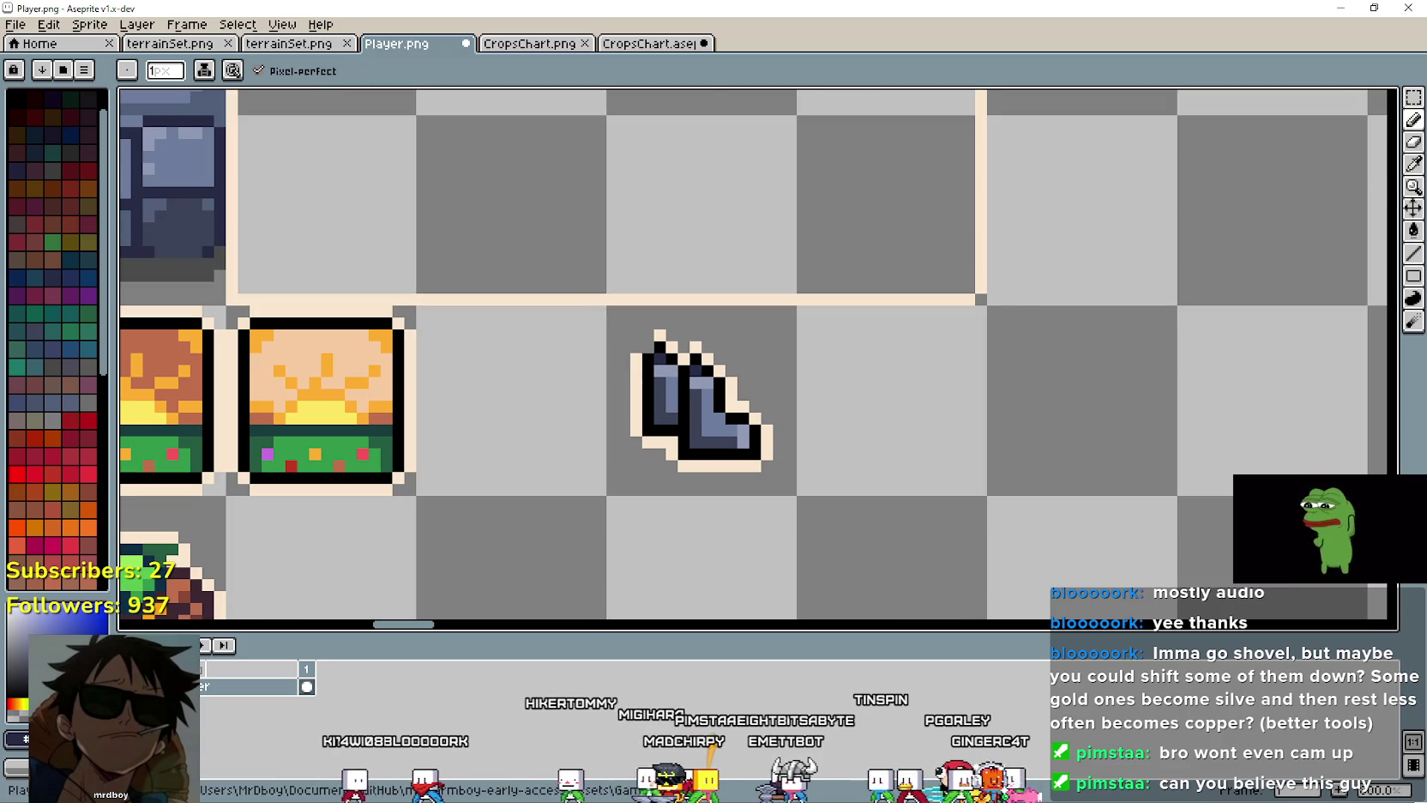
left_click(1414, 164)
scroll(707, 376, "up", 3)
left_click(1188, 158)
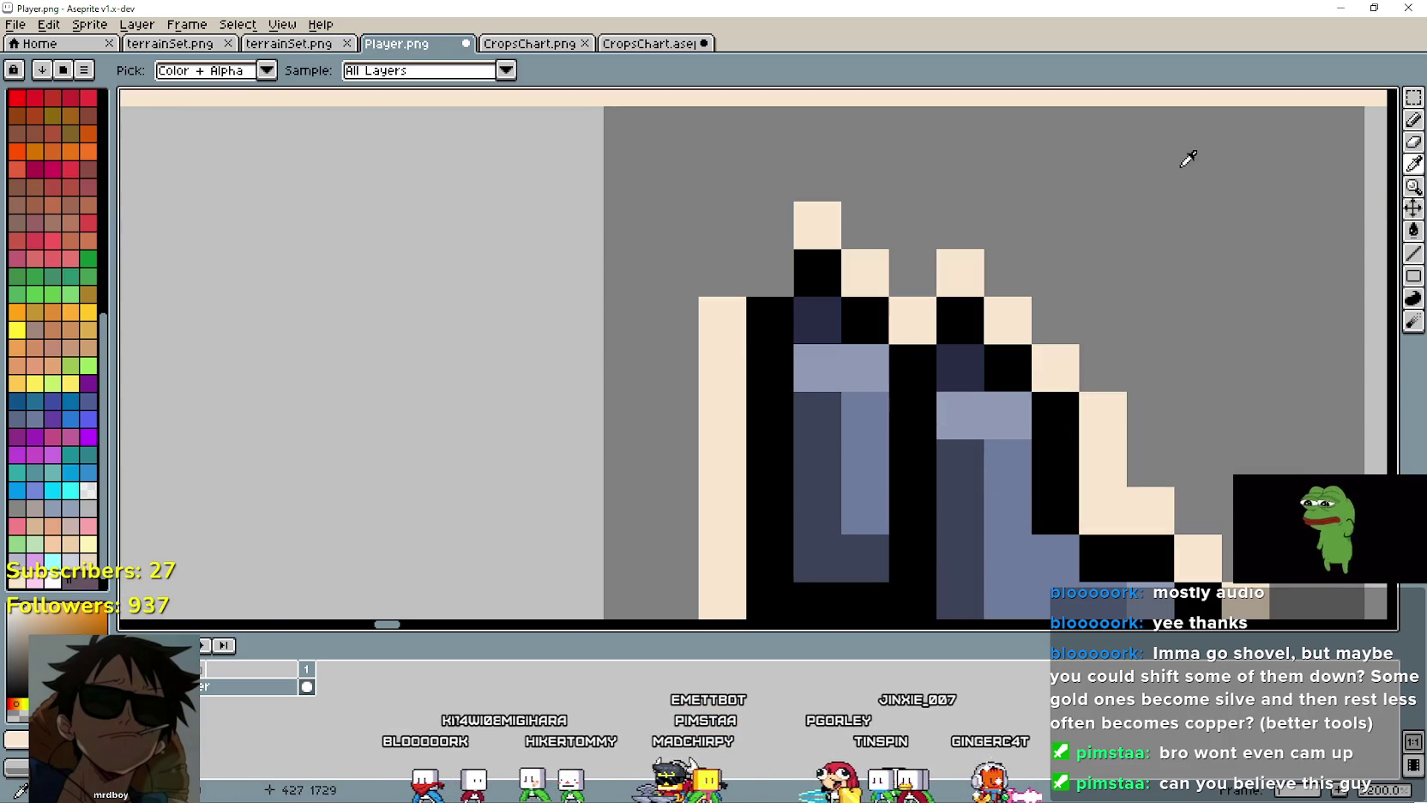
key("b")
Step: Zoom over the boot and pick another blue-grey shade from its shading as the colour
scroll(995, 468, "down", 4)
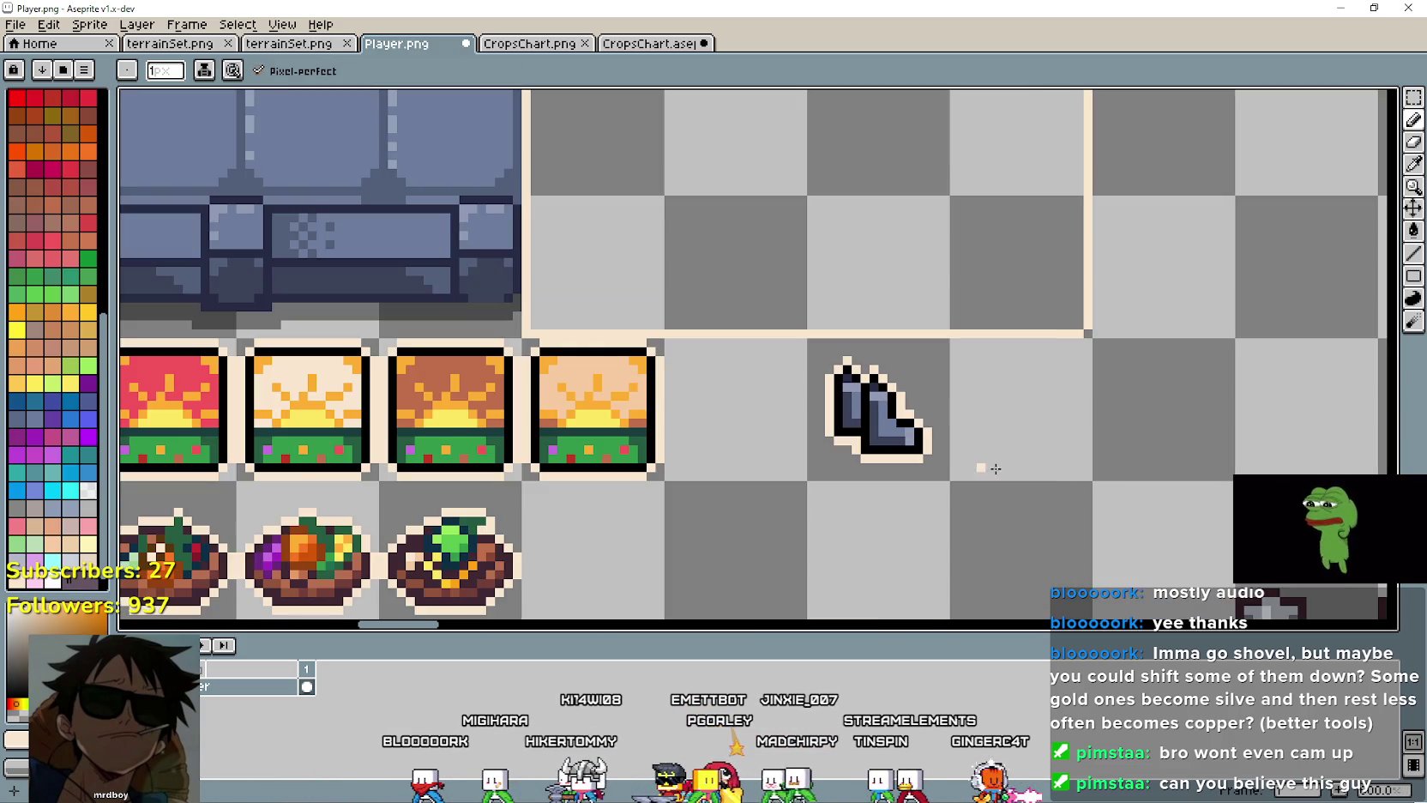
scroll(1072, 465, "down", 1)
scroll(1038, 473, "up", 2)
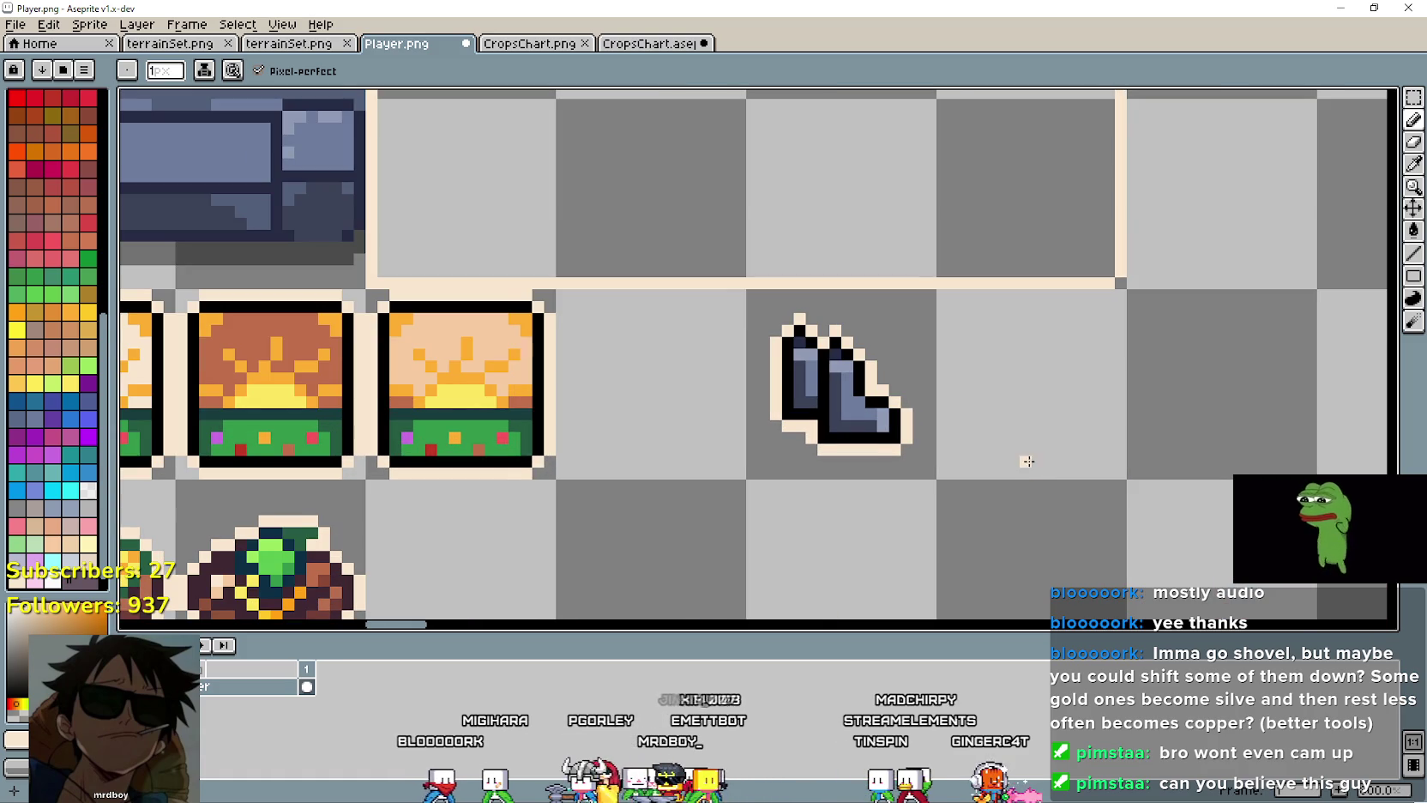
scroll(1027, 461, "down", 1)
scroll(1067, 380, "down", 2)
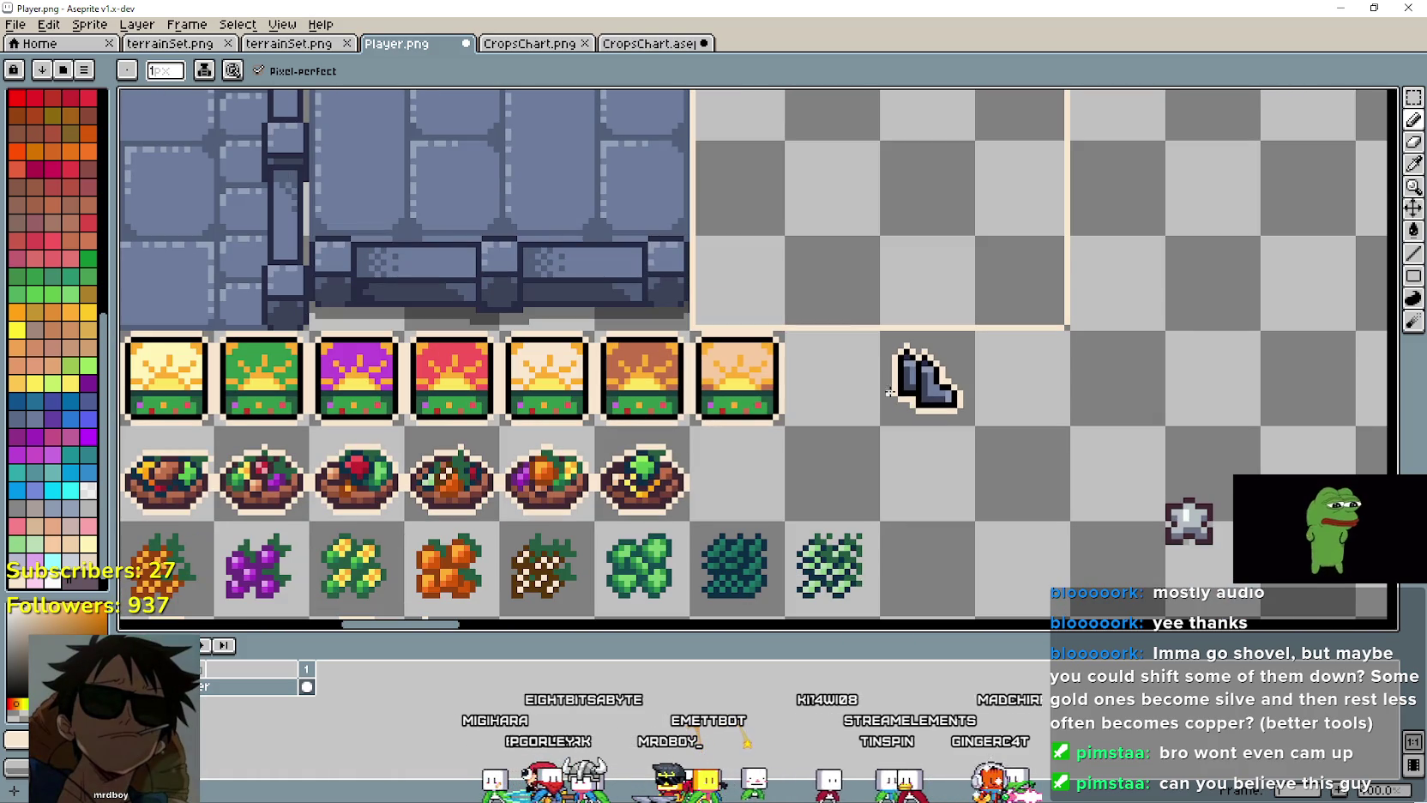
scroll(890, 391, "up", 1)
scroll(906, 414, "up", 1)
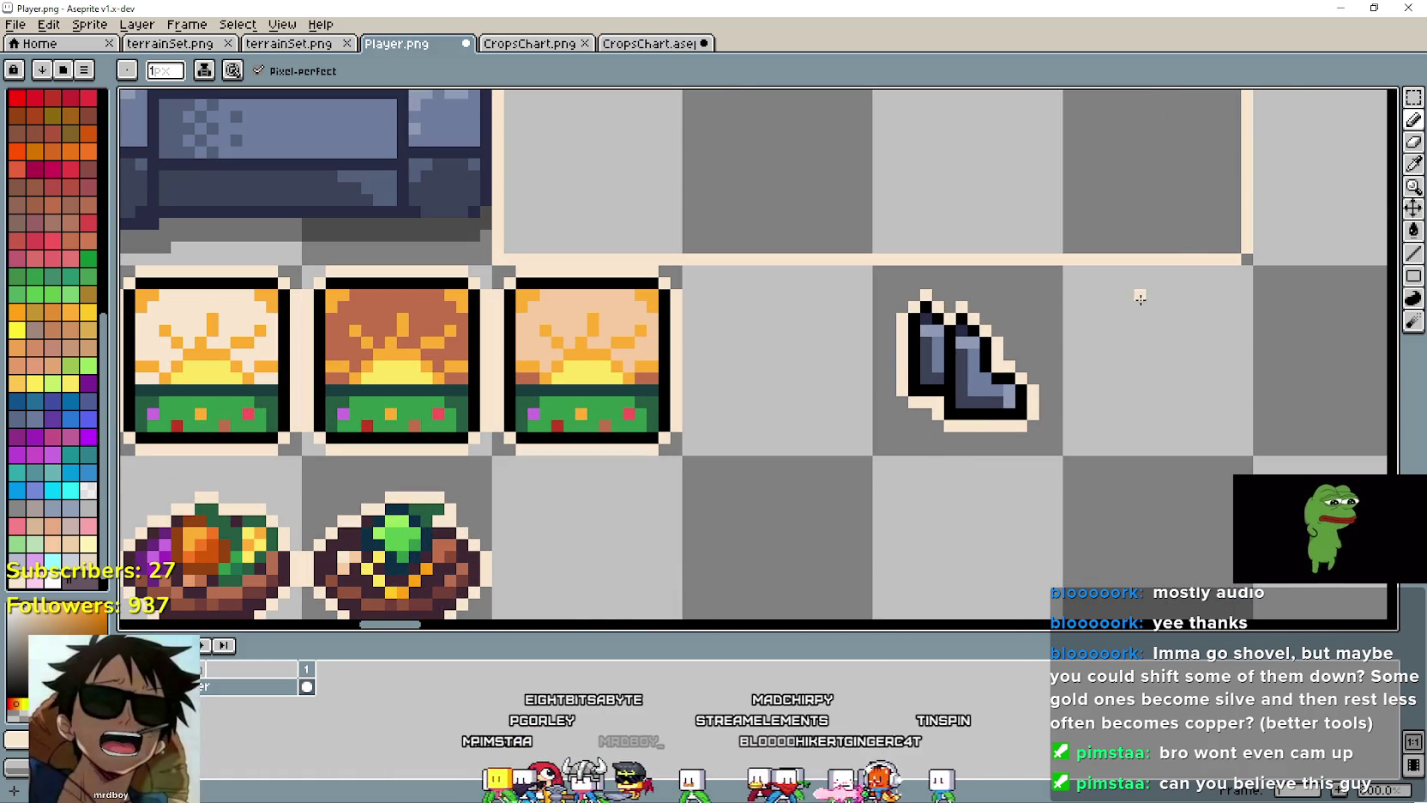
left_click(1414, 166)
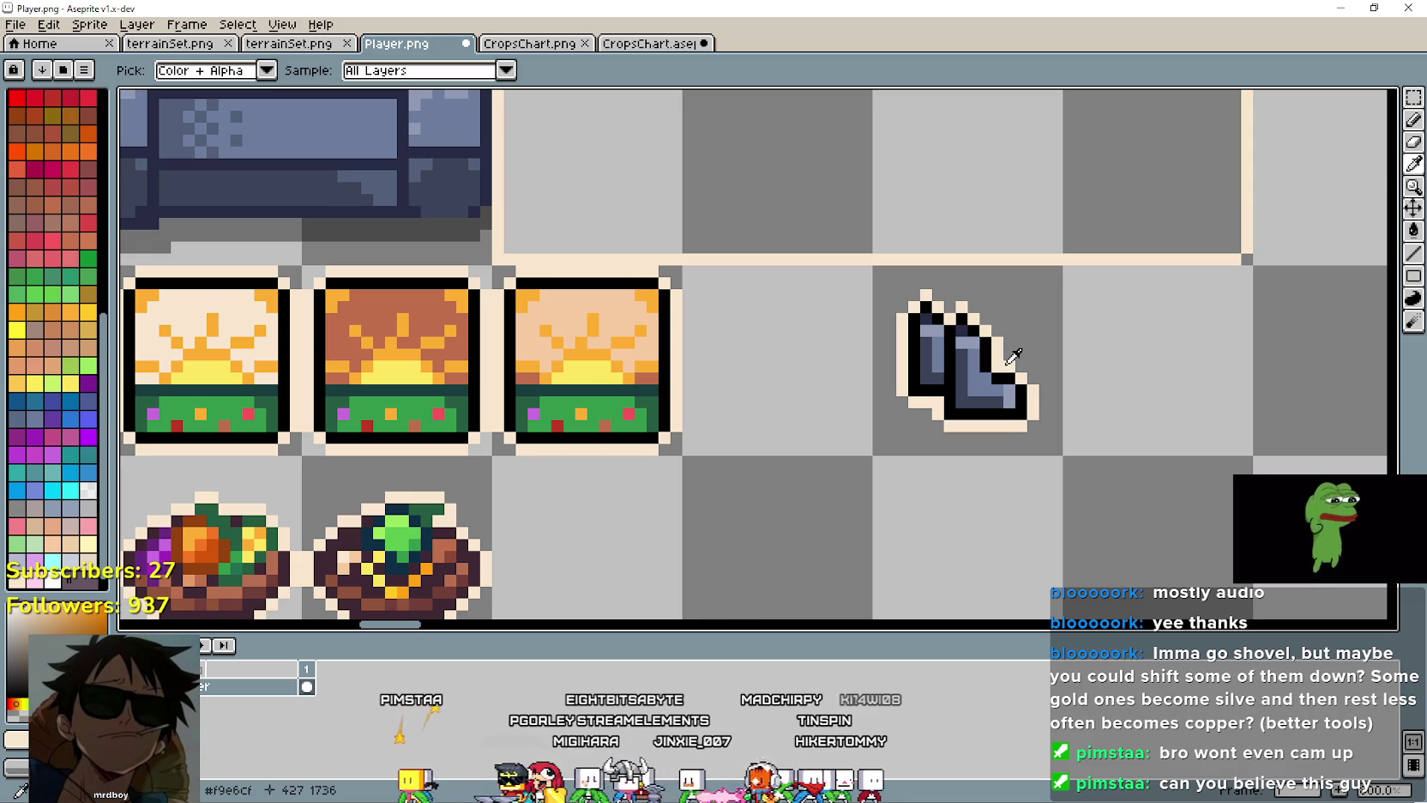
left_click(1415, 122)
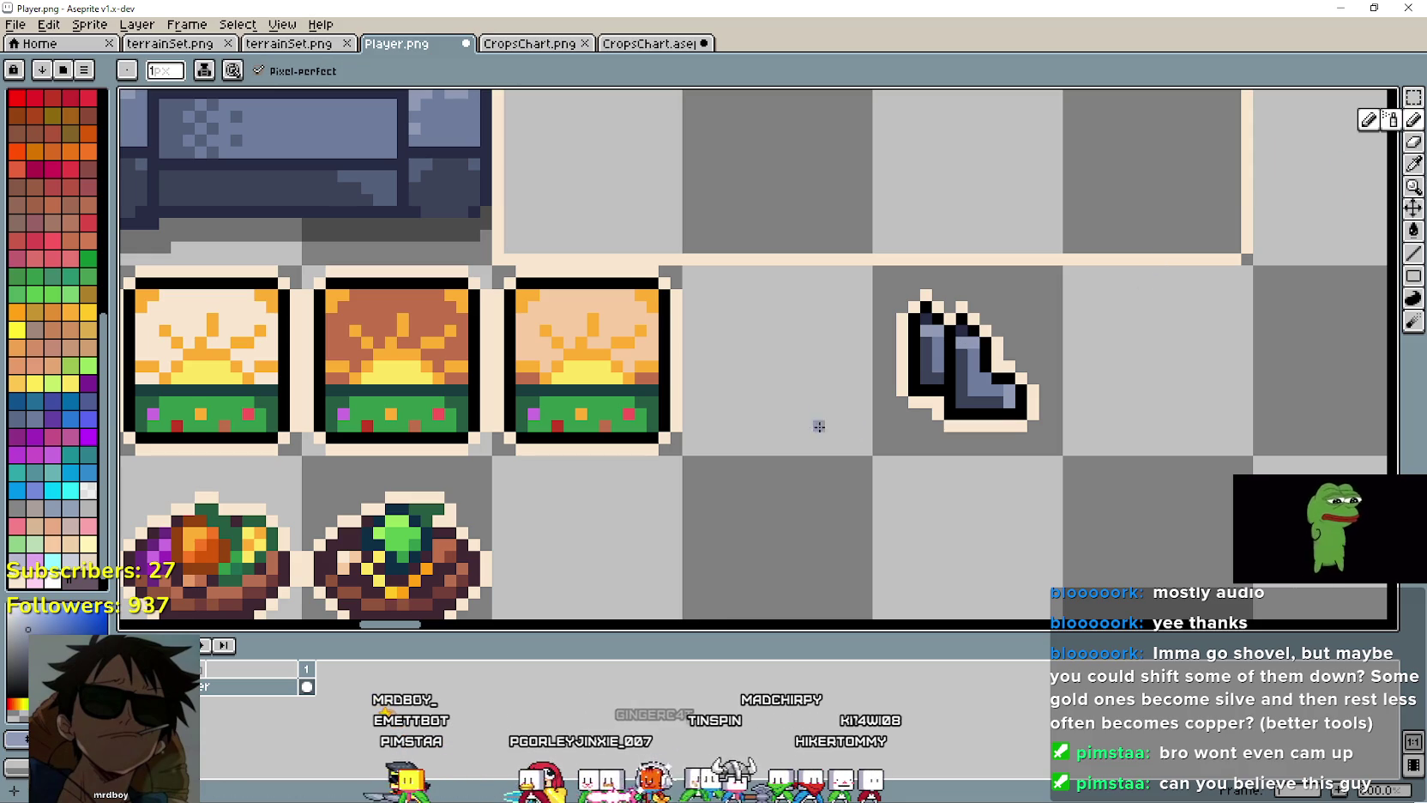
scroll(1203, 401, "down", 2)
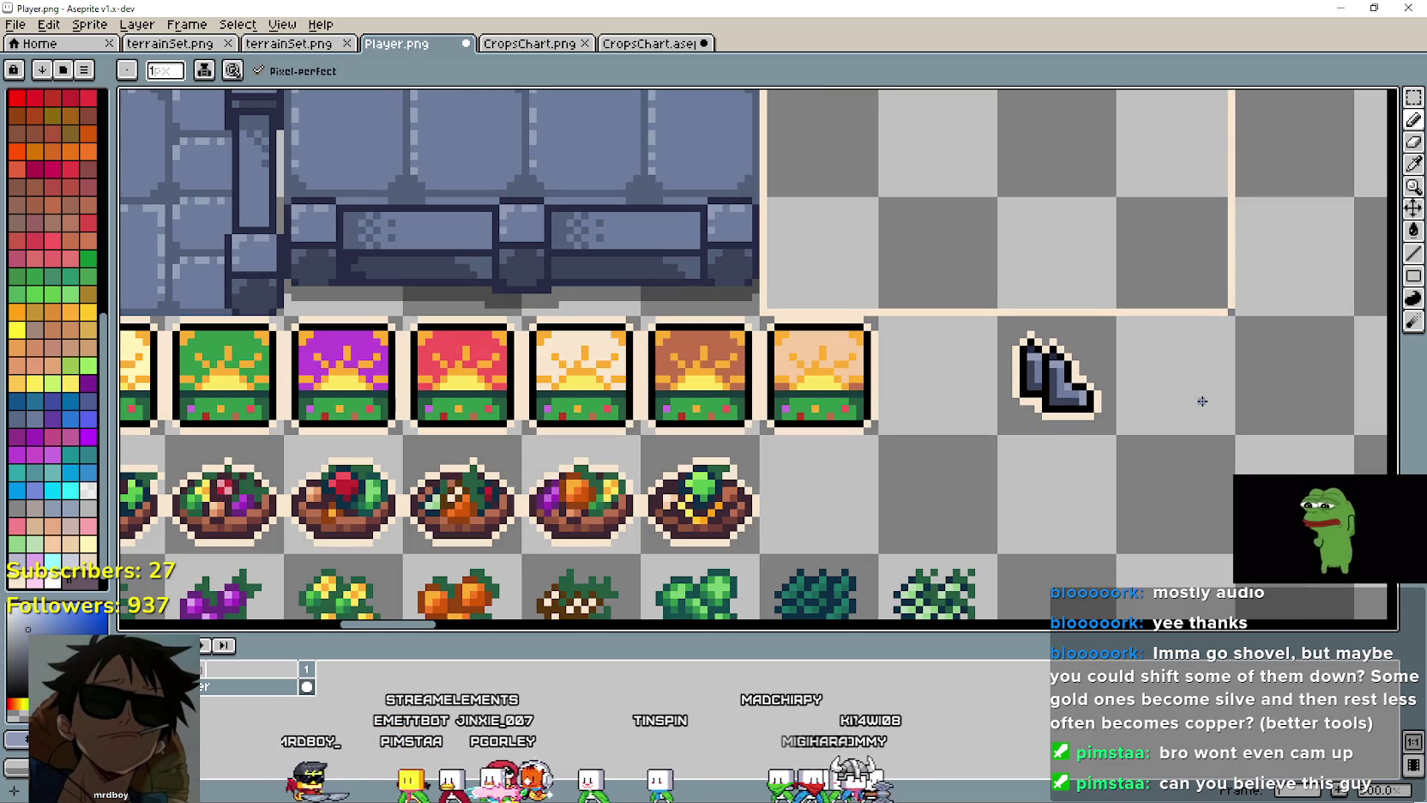
scroll(1176, 397, "up", 1)
scroll(943, 392, "up", 1)
scroll(901, 391, "down", 3)
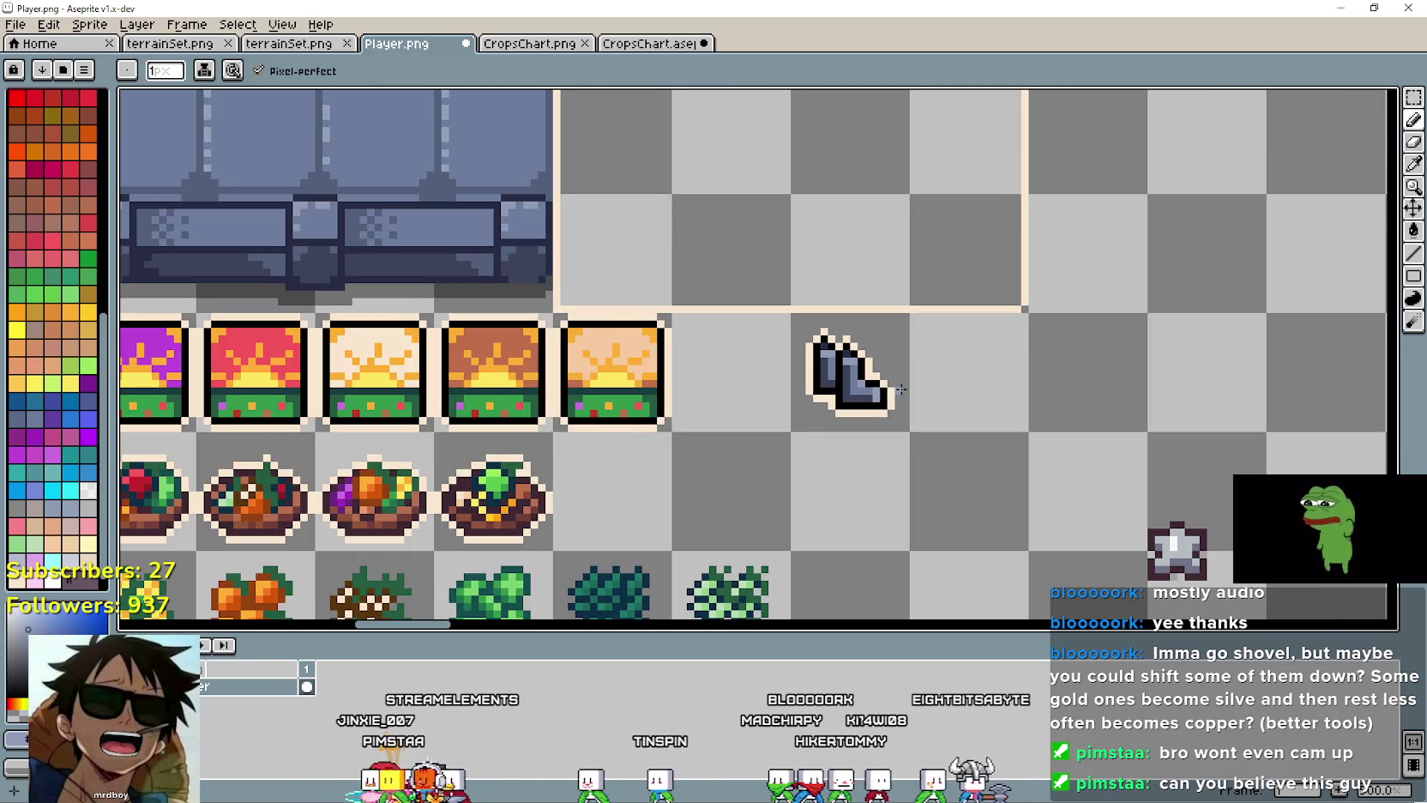
scroll(952, 398, "up", 1)
scroll(952, 398, "up", 2)
scroll(798, 400, "up", 3)
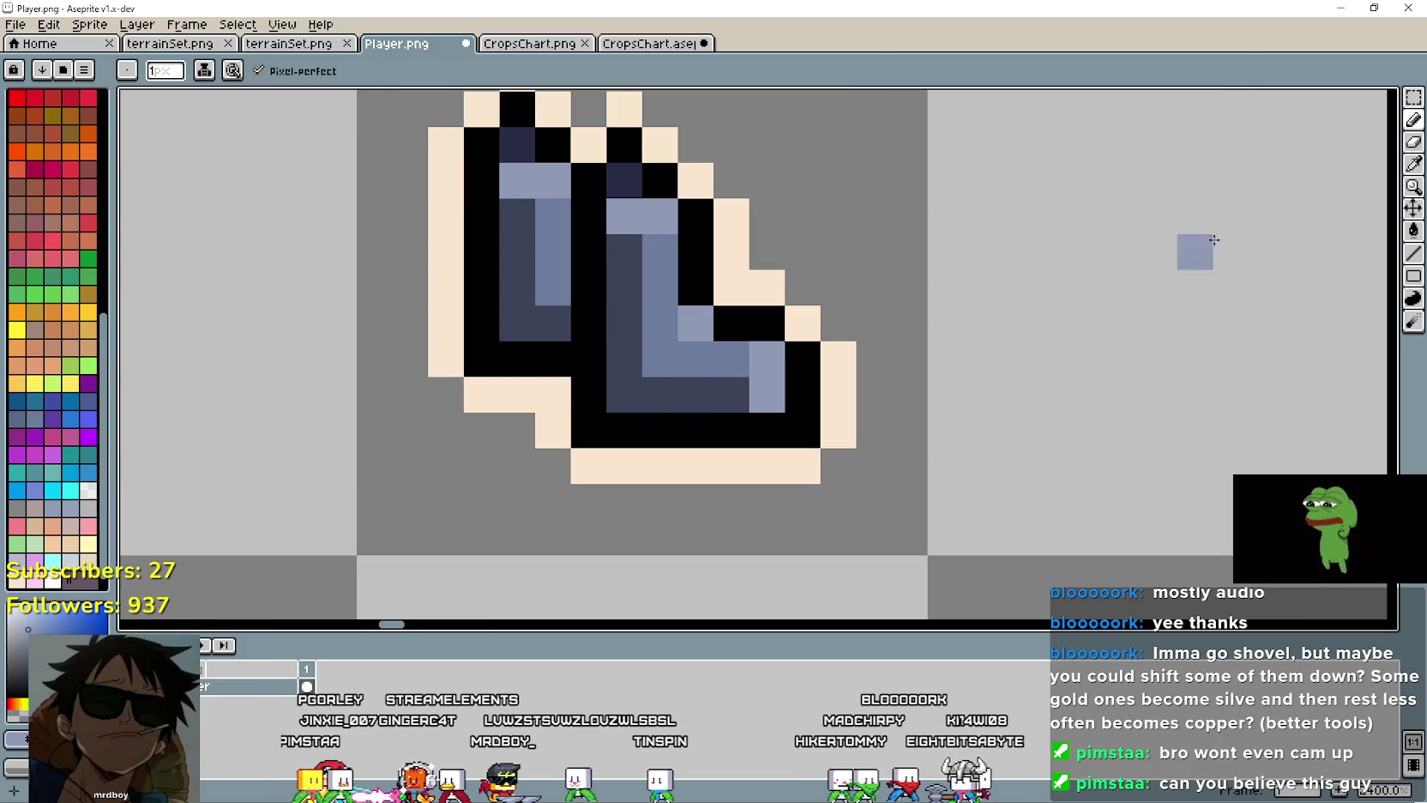
key("i")
left_click(743, 377)
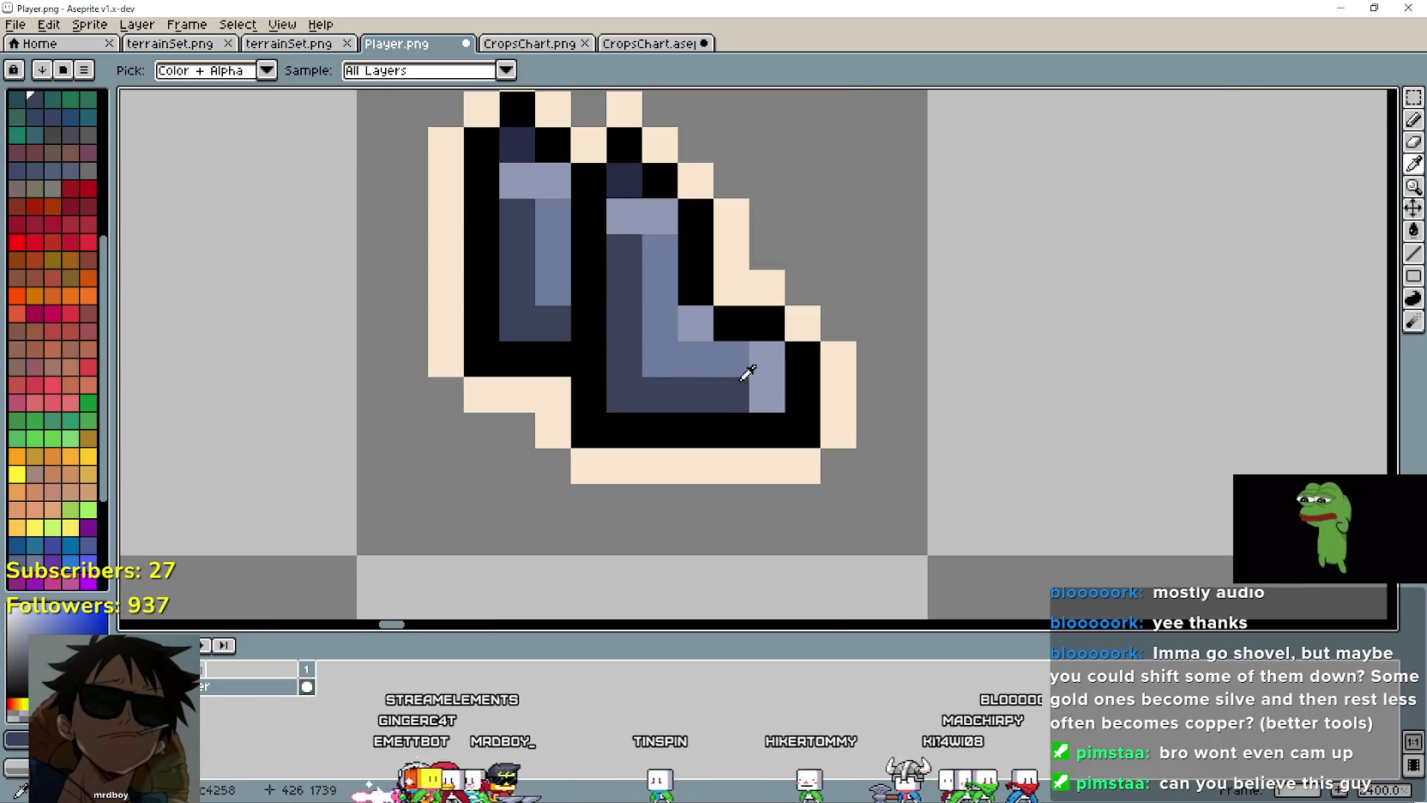
left_click(1412, 120)
scroll(935, 443, "down", 3)
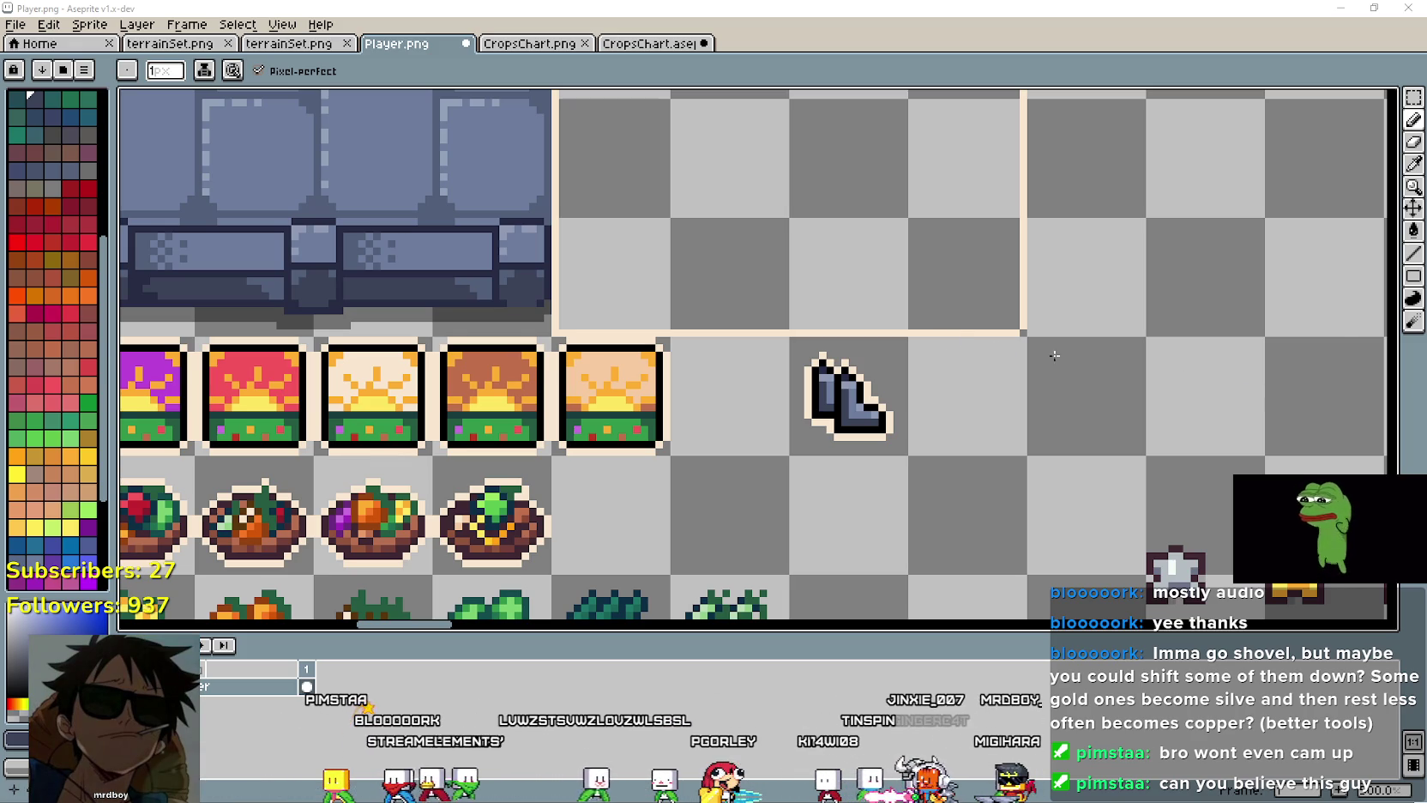
Step: Select and delete the boot's cell, then undo to restore the boot
scroll(868, 511, "up", 1)
scroll(868, 512, "up", 1)
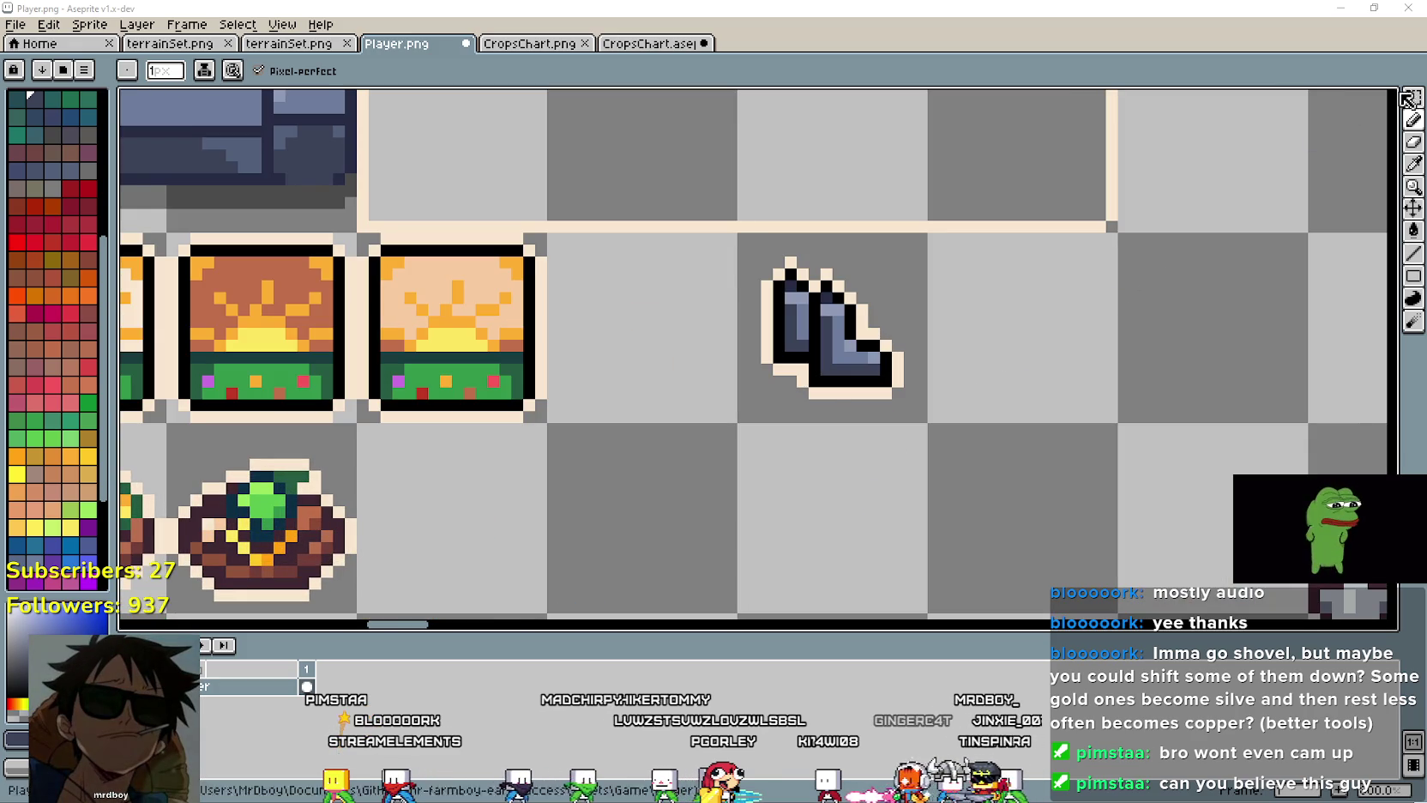
key("m")
left_click_drag(927, 233, 738, 421)
key("Delete")
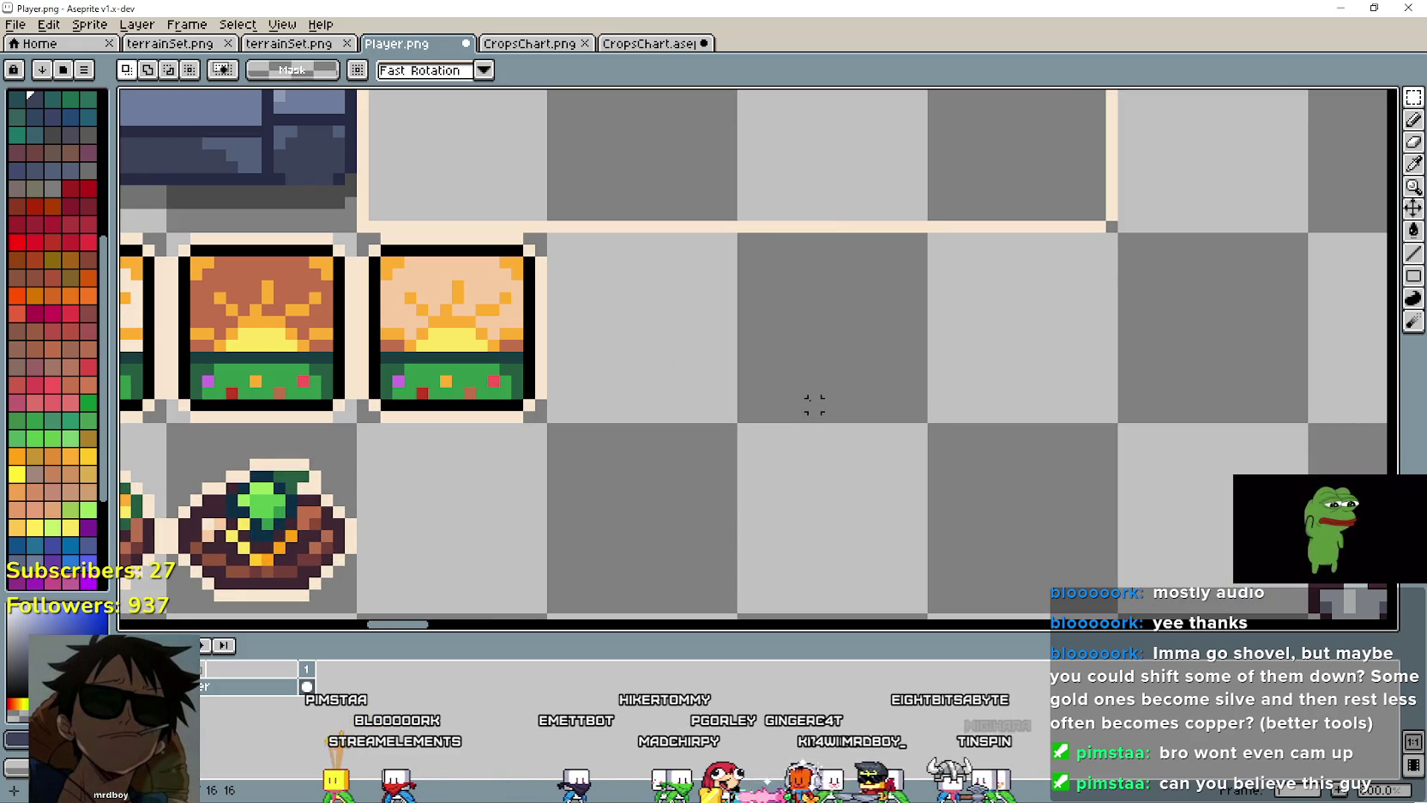
key("ctrl+z")
Step: Draw a vertical black line in the empty cell right of the boot
scroll(835, 292, "up", 1)
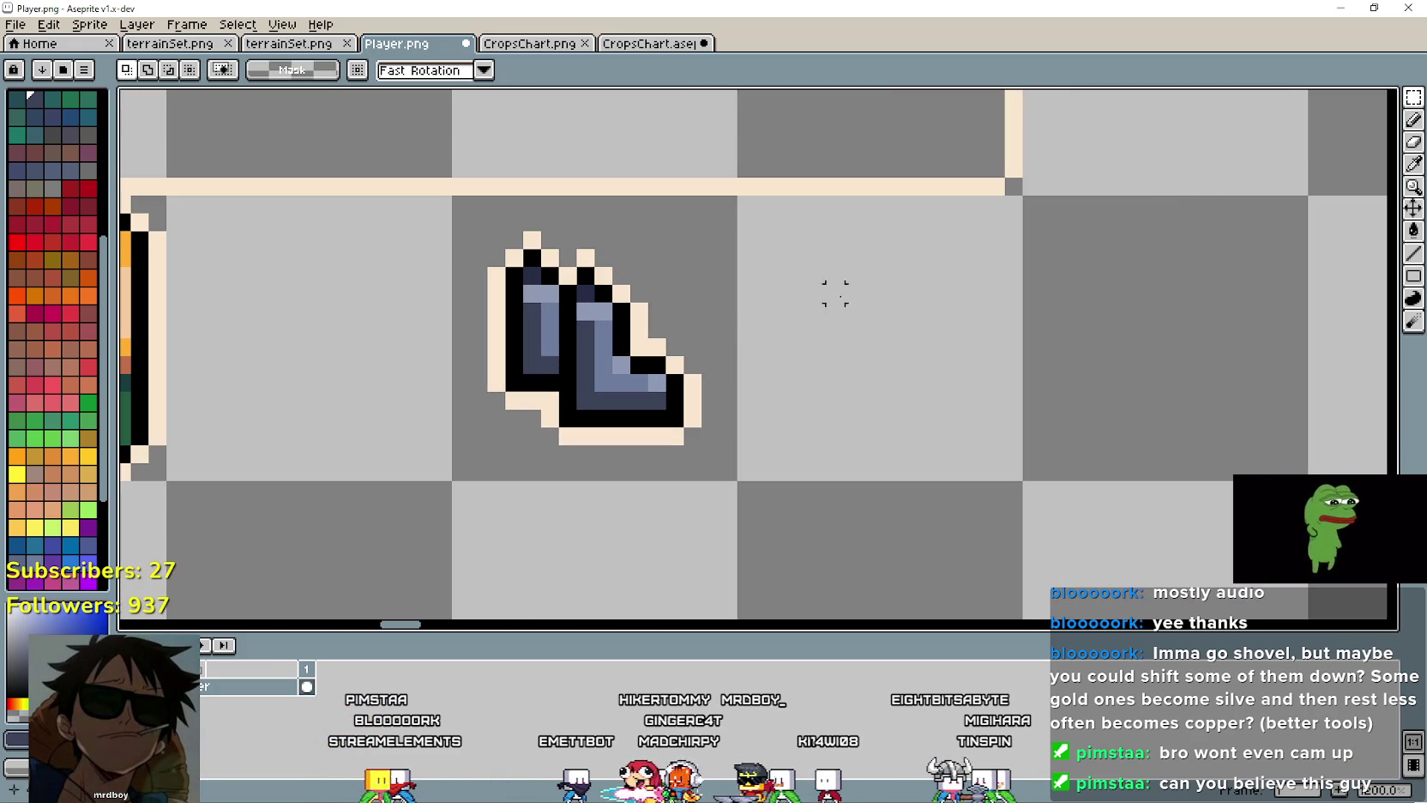
key("i")
left_click(1021, 401)
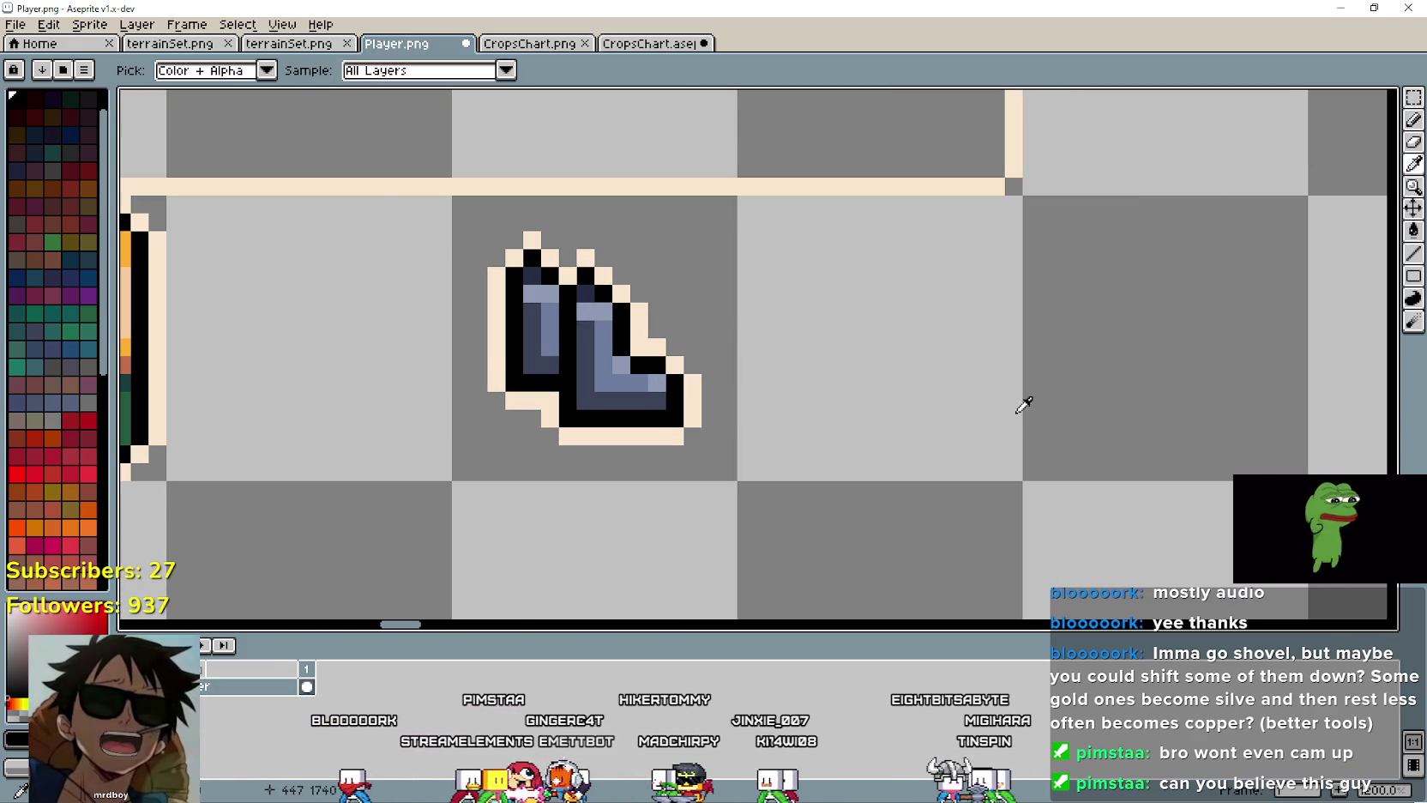
scroll(1021, 402, "up", 1)
key("b")
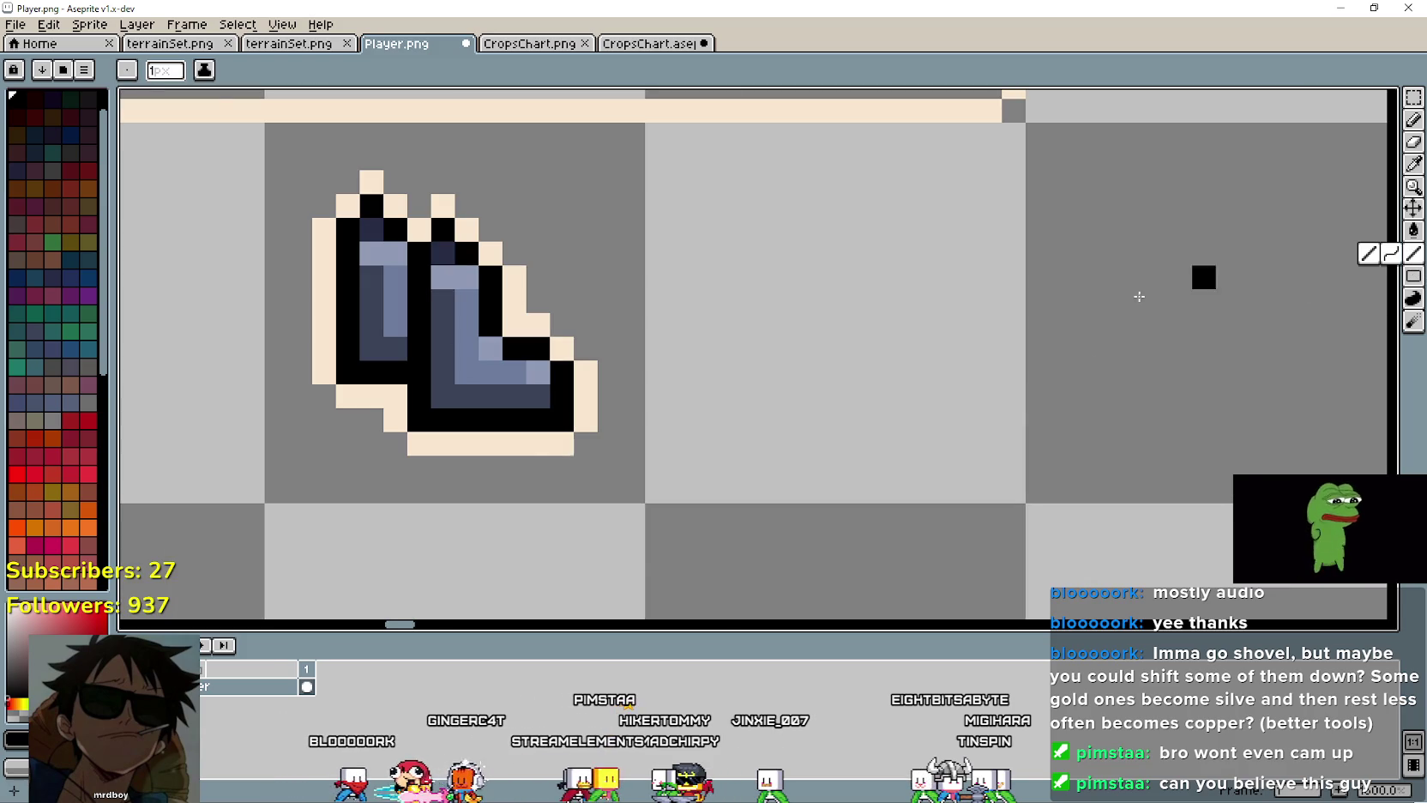
scroll(928, 413, "up", 2)
scroll(863, 411, "down", 2)
left_click_drag(863, 411, 811, 396)
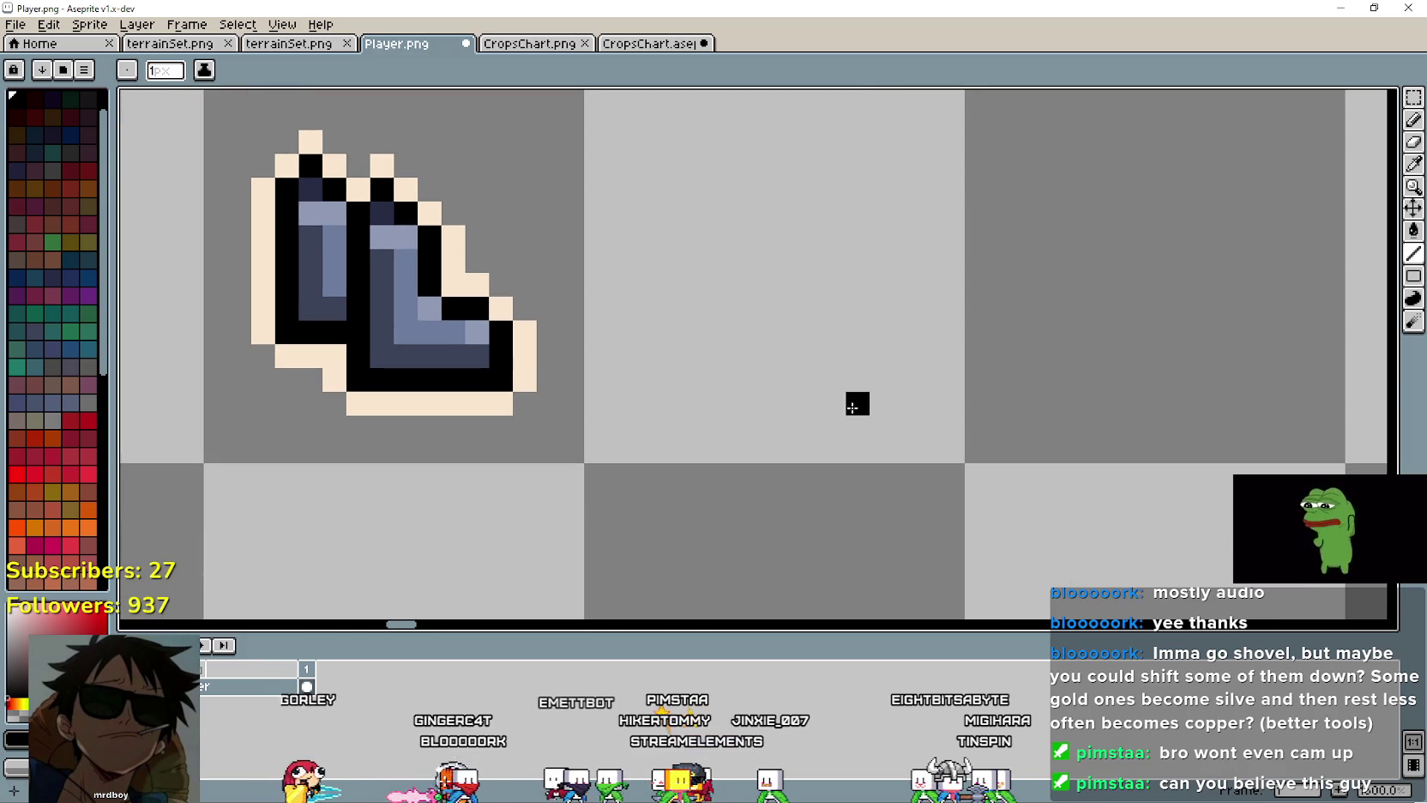
left_click_drag(846, 295, 792, 335)
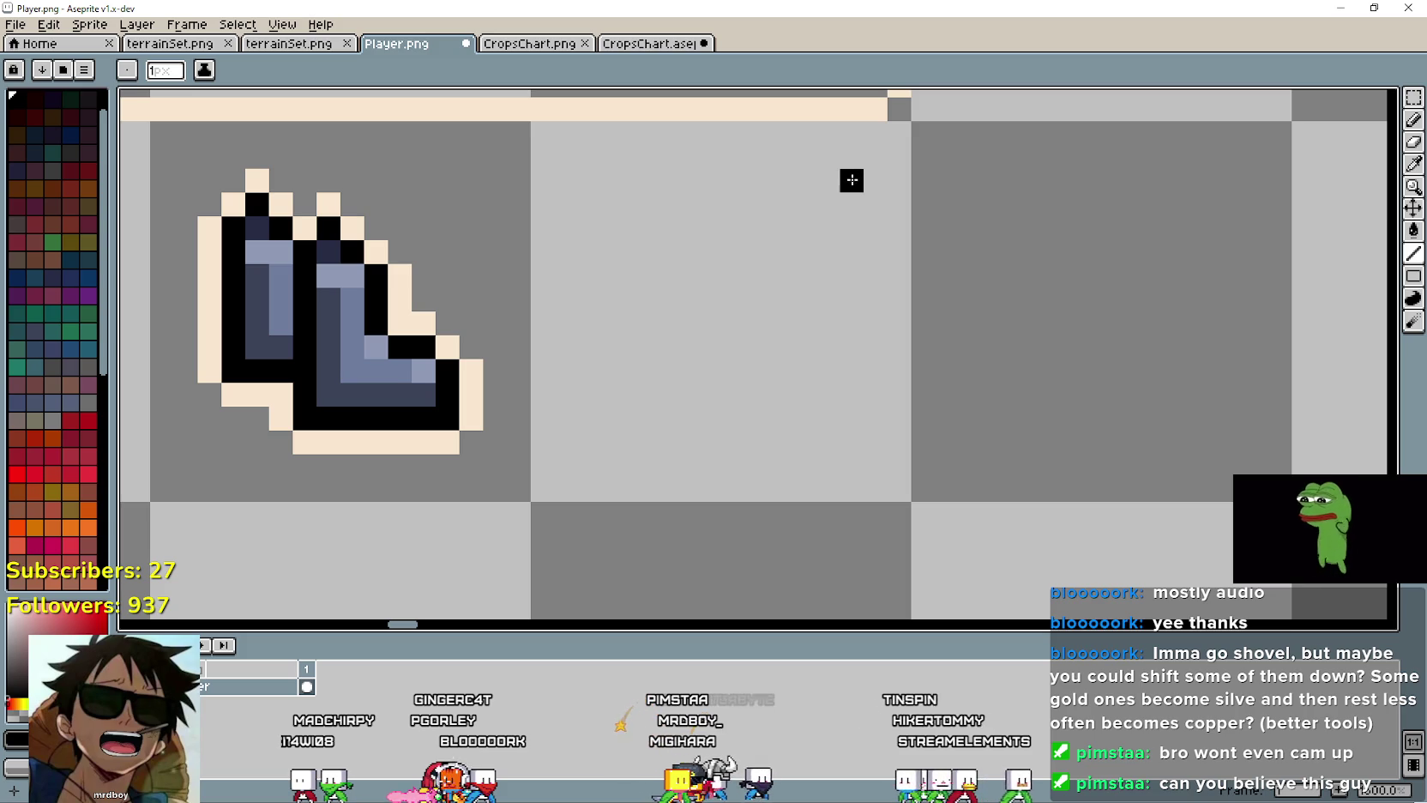
mouse_move(851, 180)
left_mouse_down()
mouse_move(822, 352)
mouse_move(845, 359)
mouse_move(845, 414)
left_mouse_up()
Step: Extend the sock outline with a top stroke, side line and down-left diagonal, undoing overshoots
left_click(827, 159)
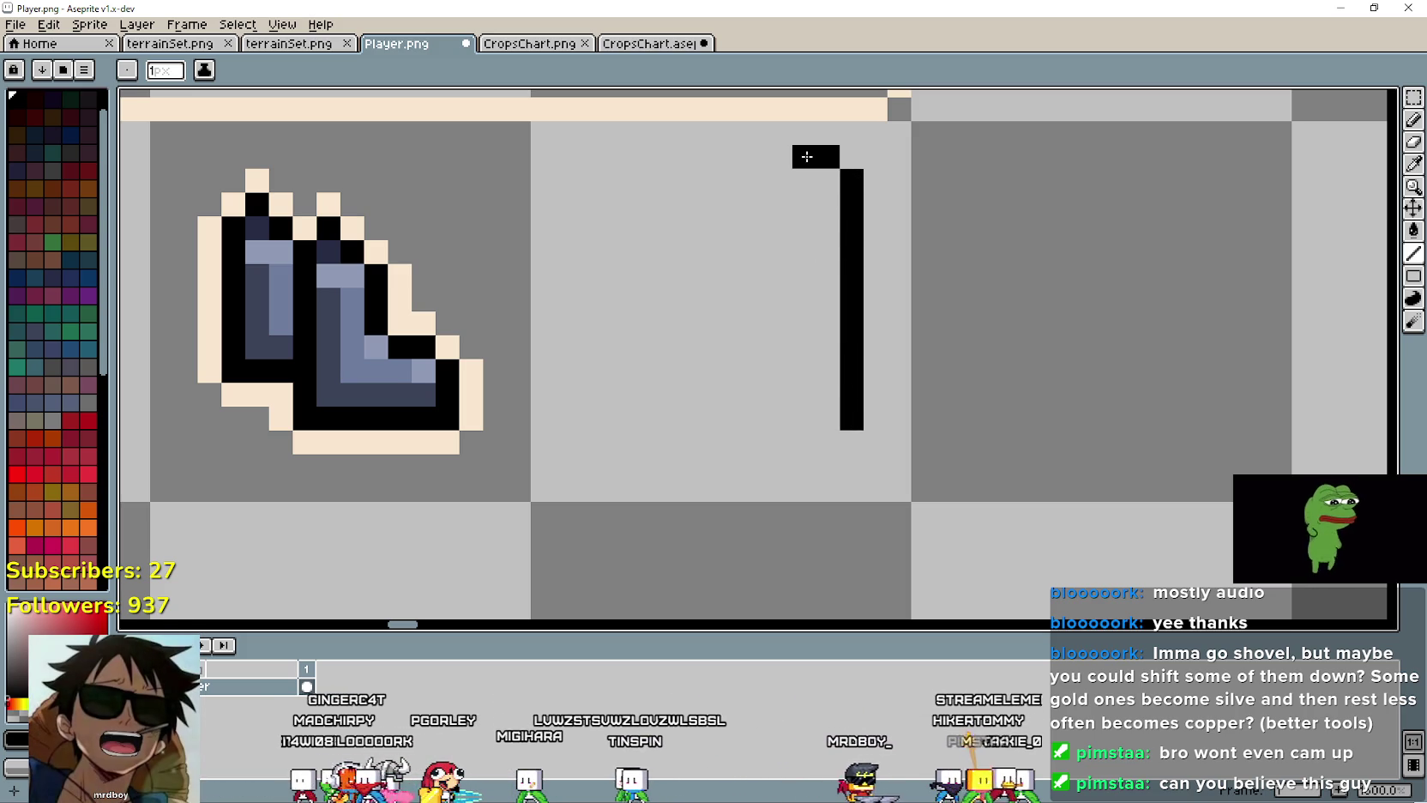
left_click_drag(815, 157, 718, 155)
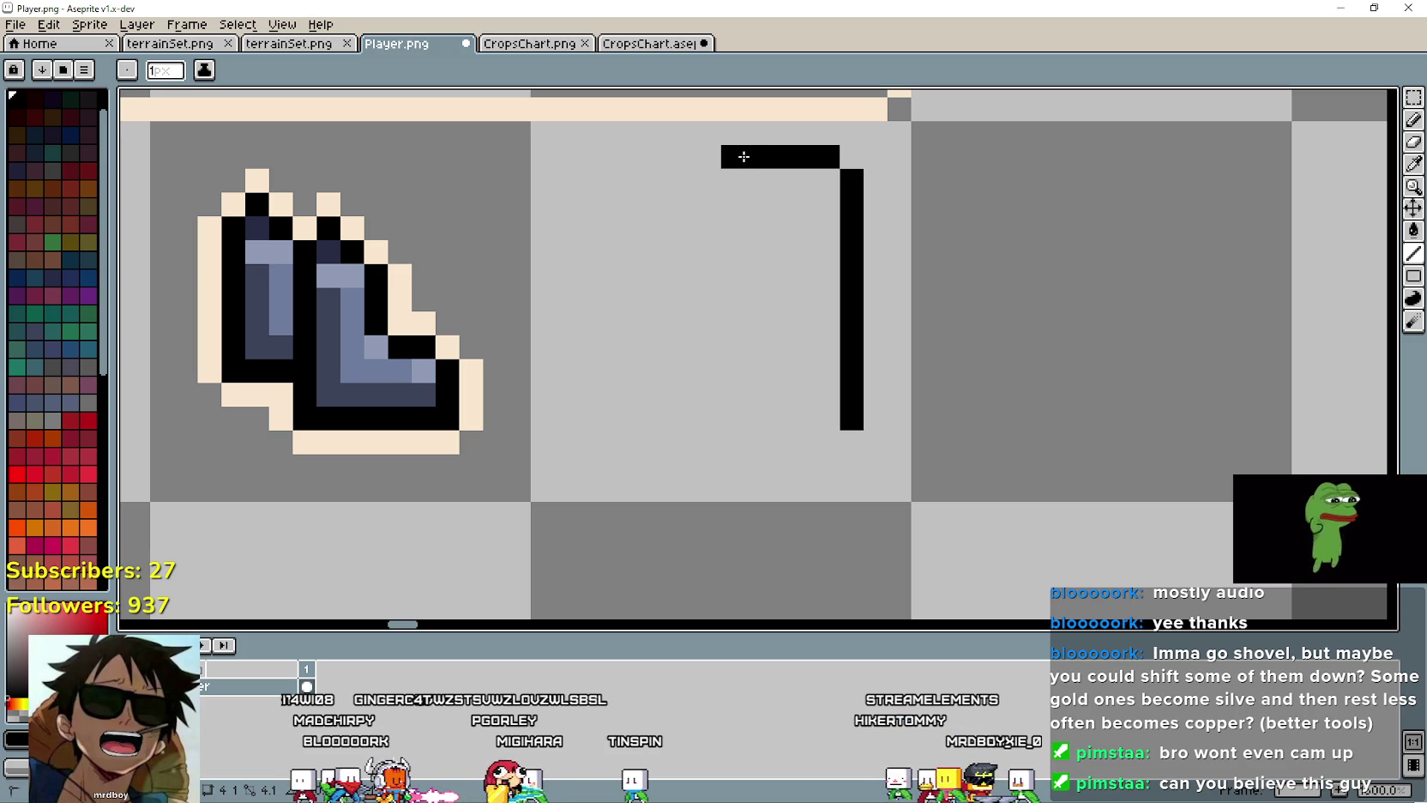
key("ctrl+z")
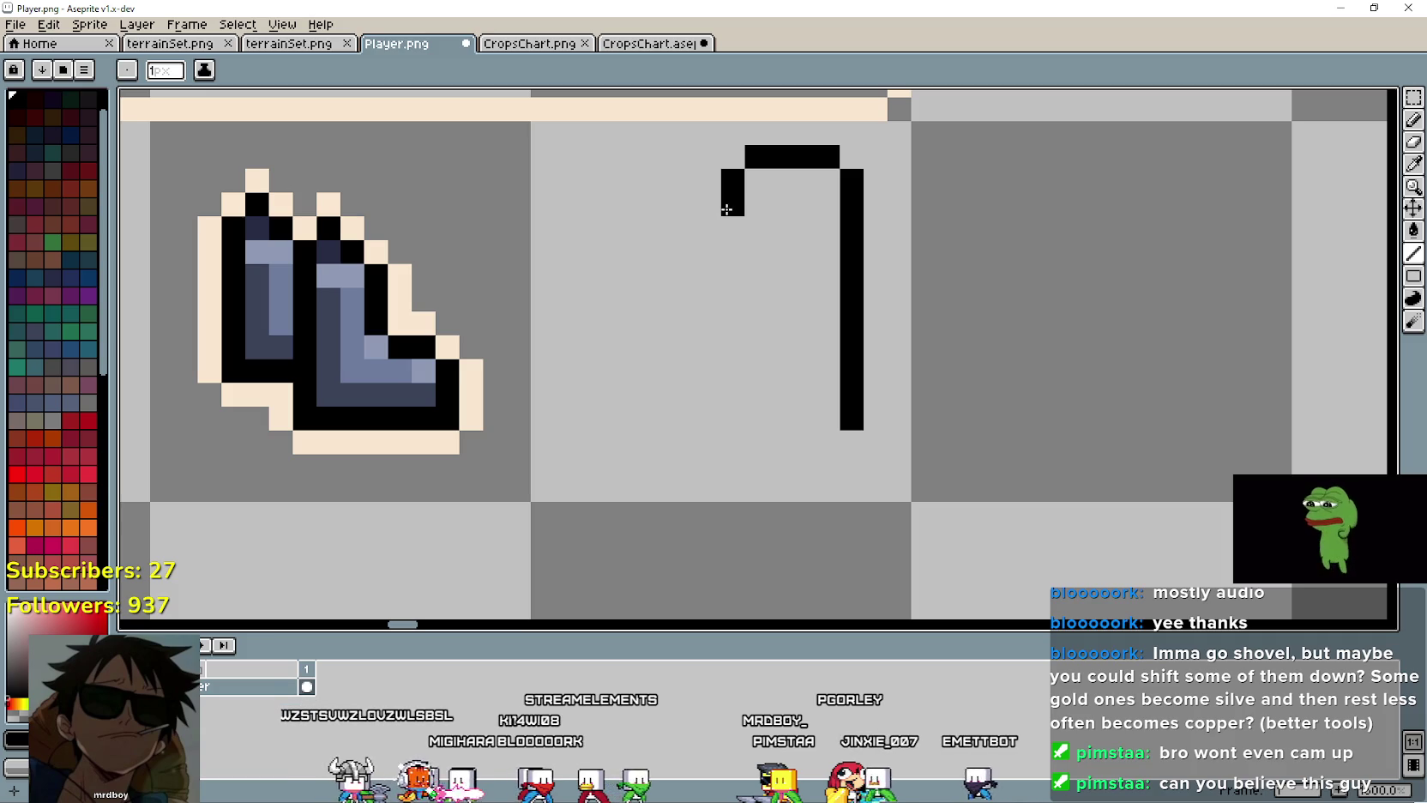
left_click_drag(724, 257, 724, 371)
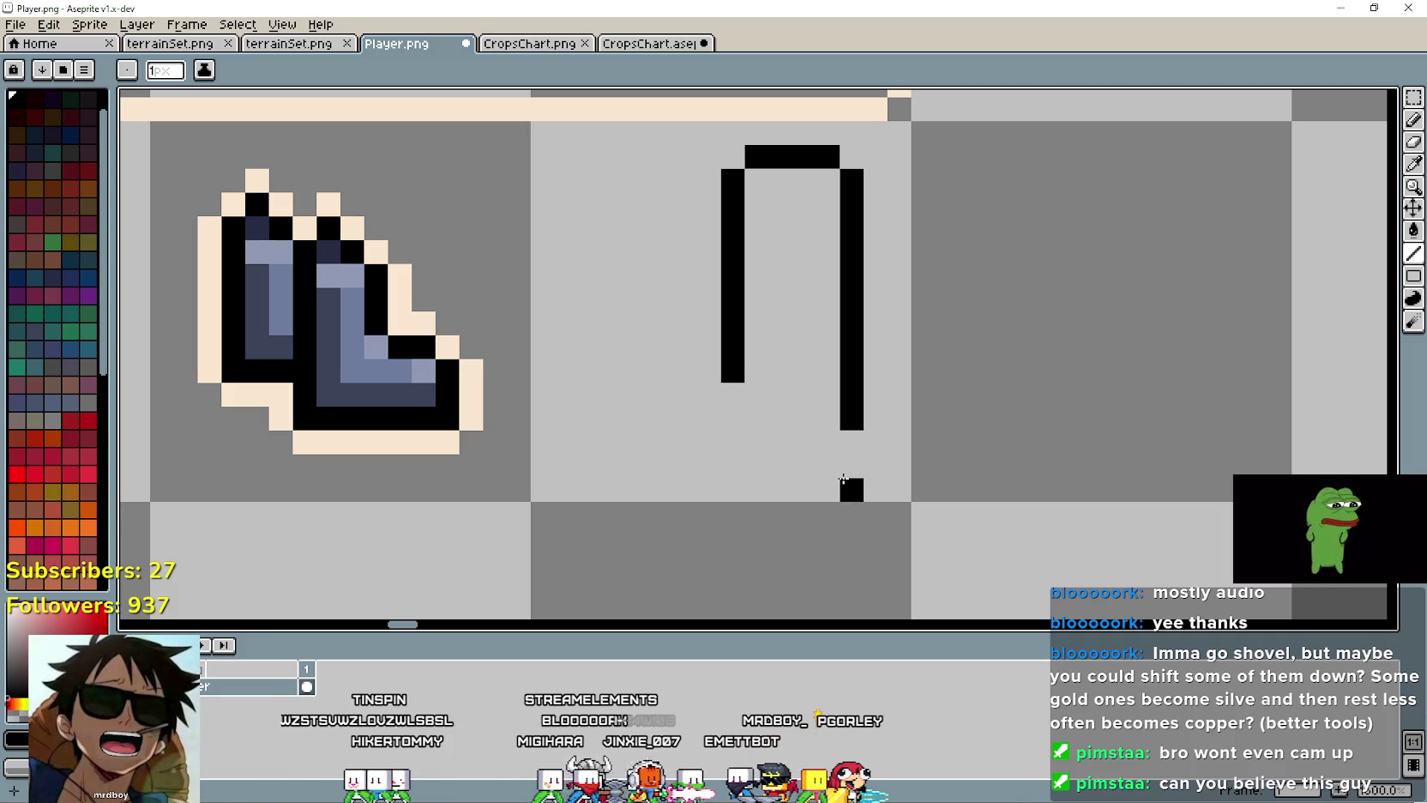
mouse_move(815, 441)
left_mouse_down()
mouse_move(655, 480)
mouse_move(691, 468)
left_mouse_up()
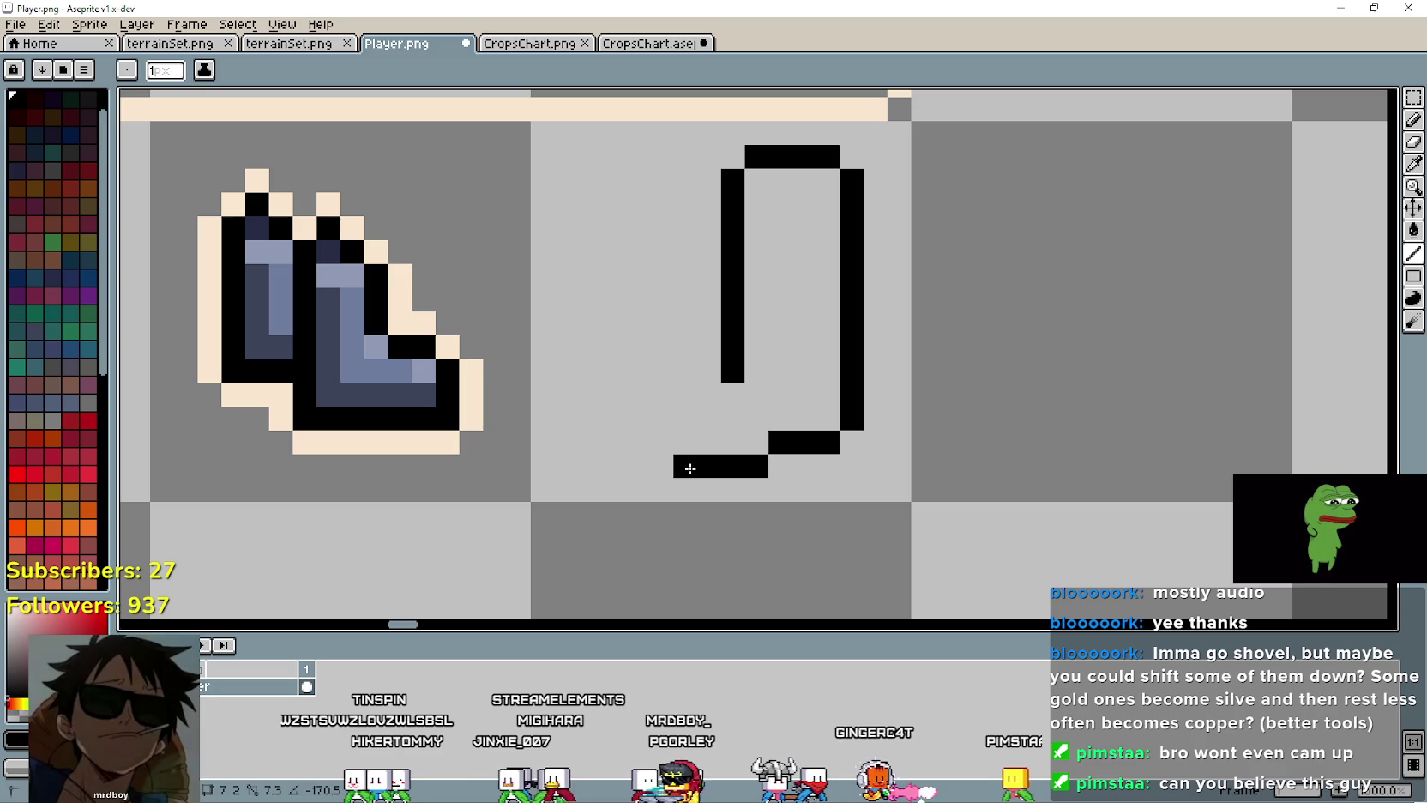
left_click(866, 180)
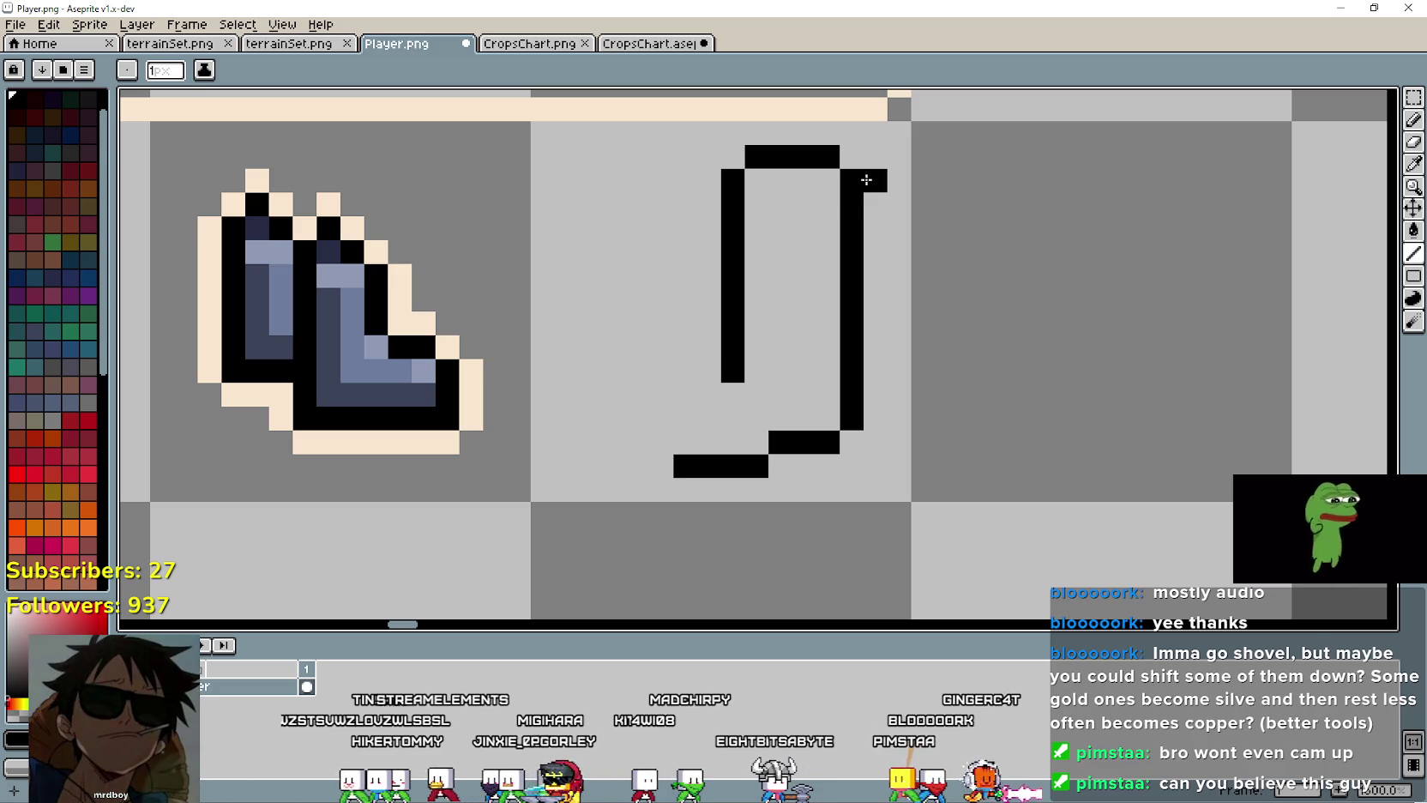
key("ctrl+z")
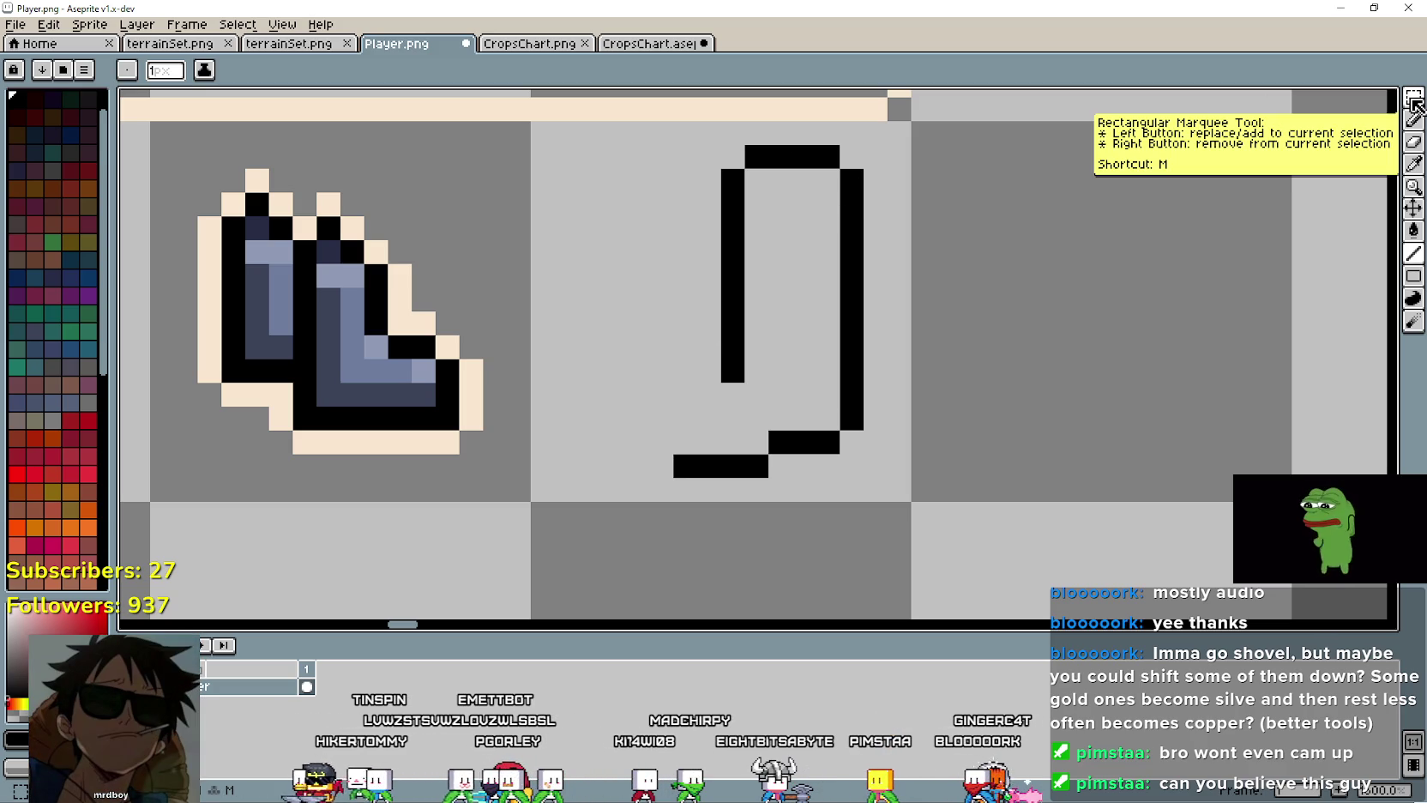
Step: Raise a short pixel column from the bottom line's left end to form the toe
left_click(1413, 99)
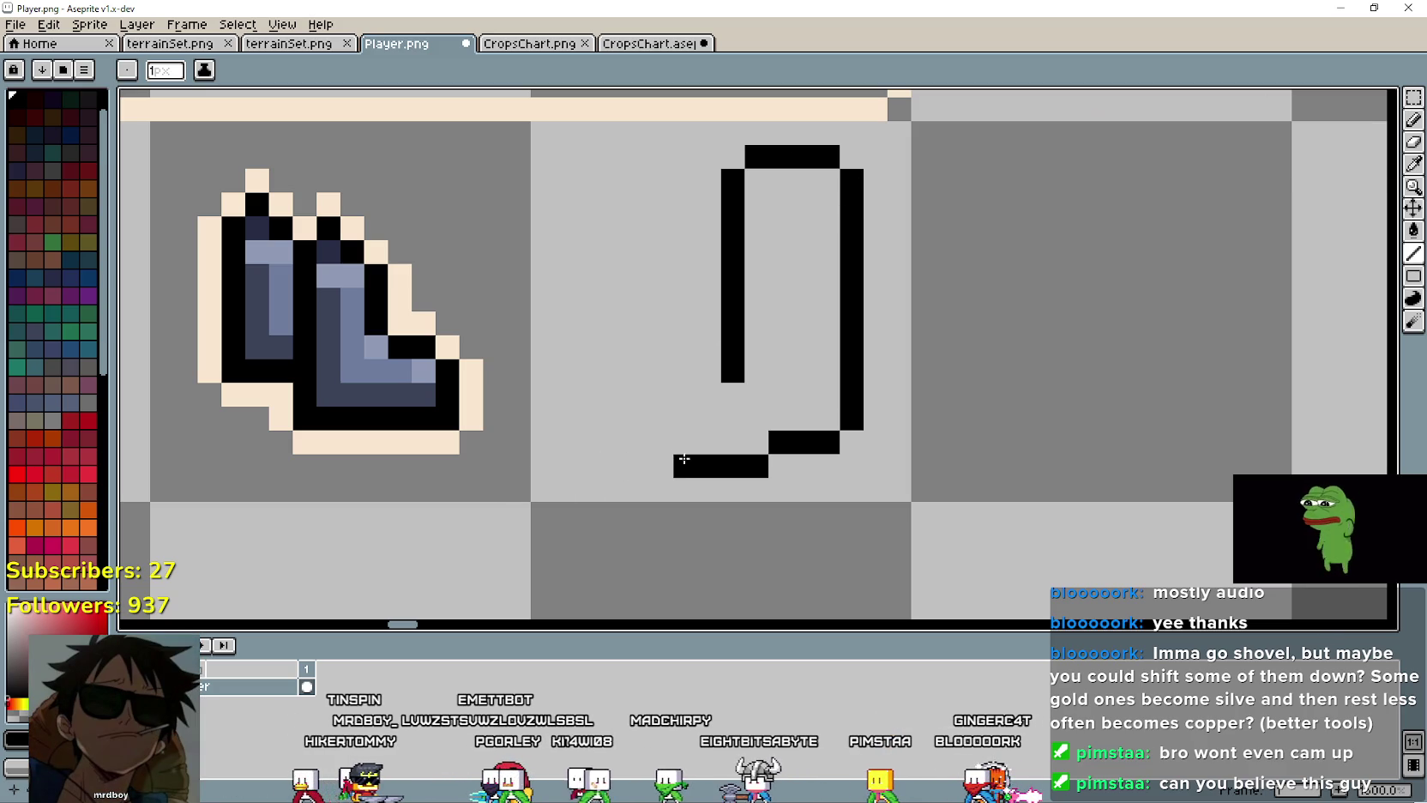
left_click_drag(659, 463, 615, 470)
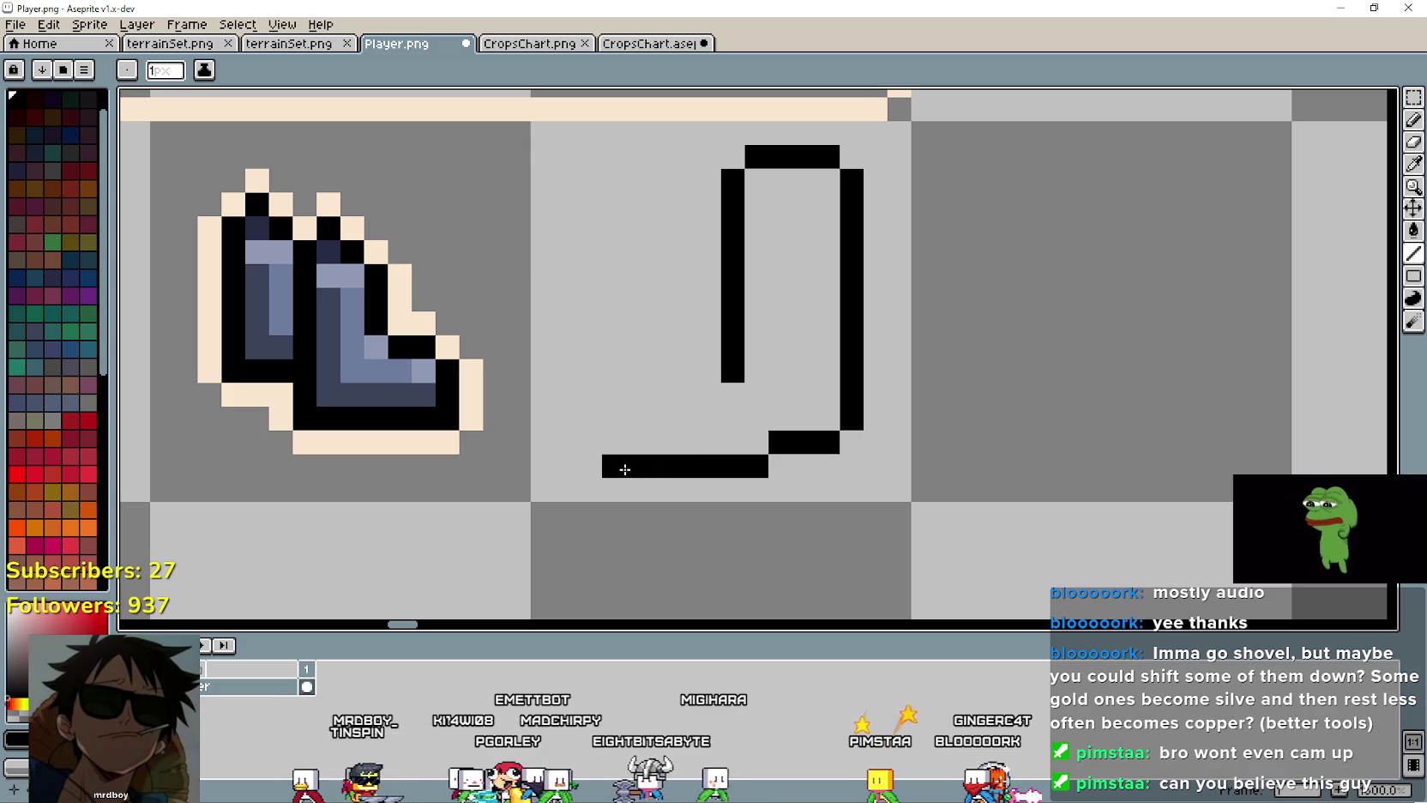
key("ctrl+z")
key("ctrl+z")
key("ctrl+z")
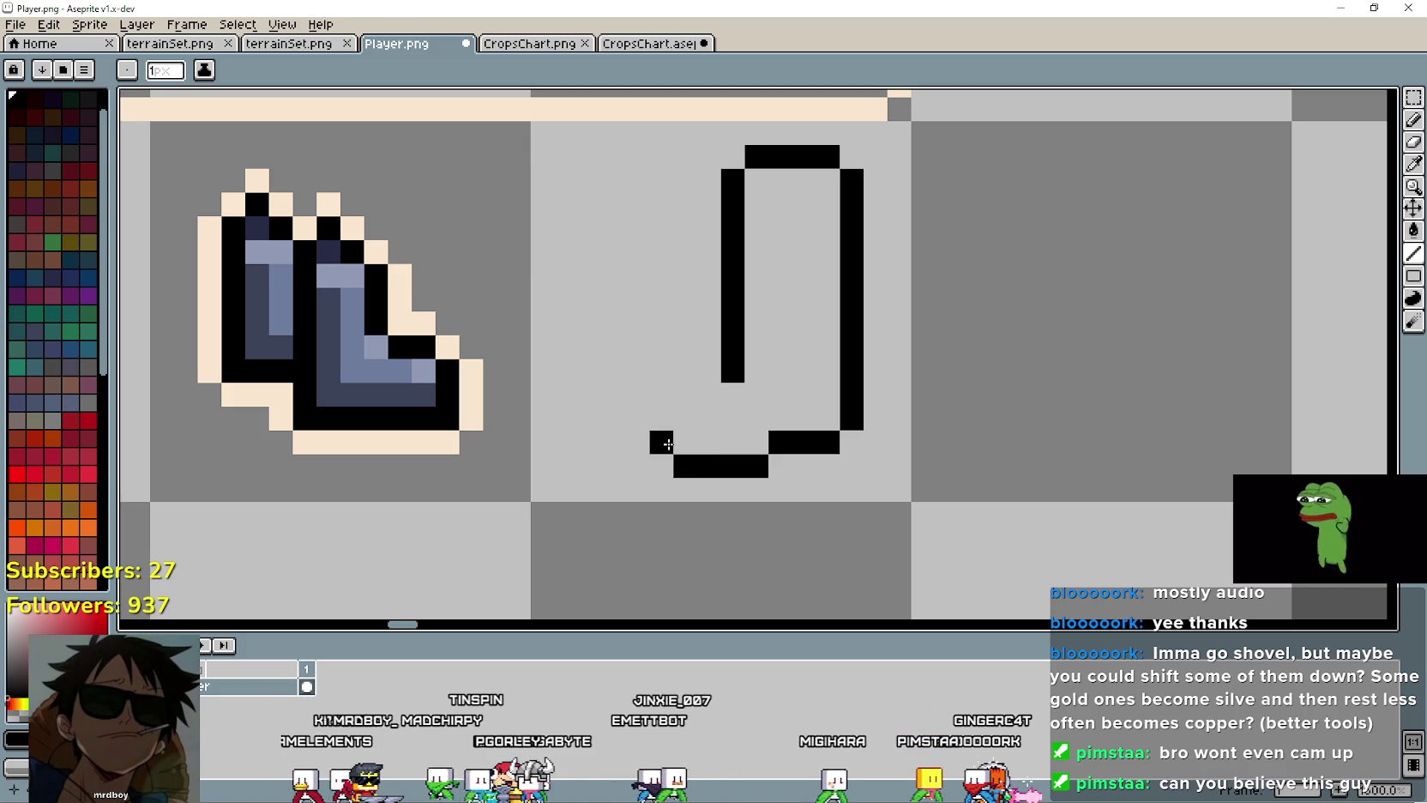
left_click_drag(659, 431, 644, 394)
key("ctrl+z")
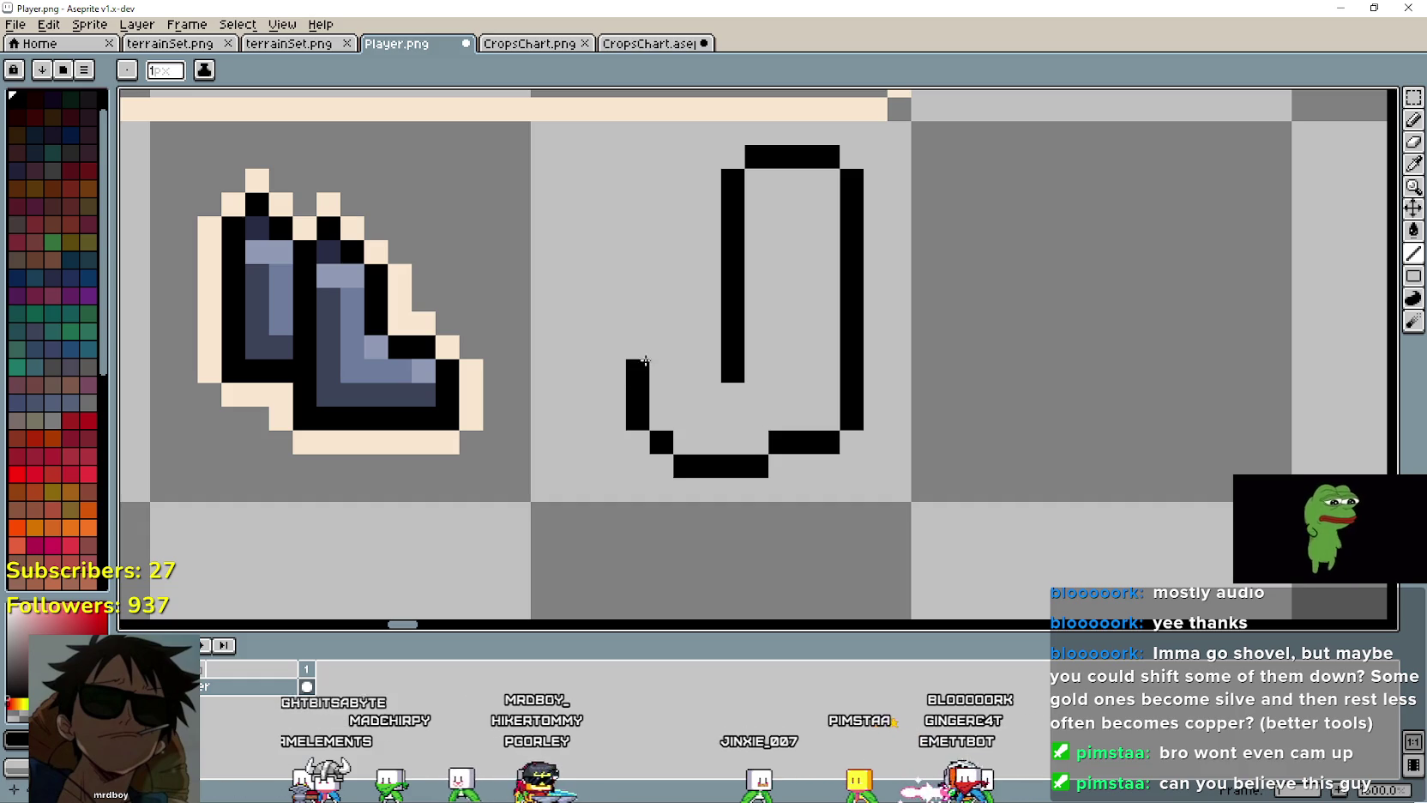
left_click(661, 347)
Step: Join the toe diagonally to the leg, then draw and trim a short cuff line
left_click(685, 325)
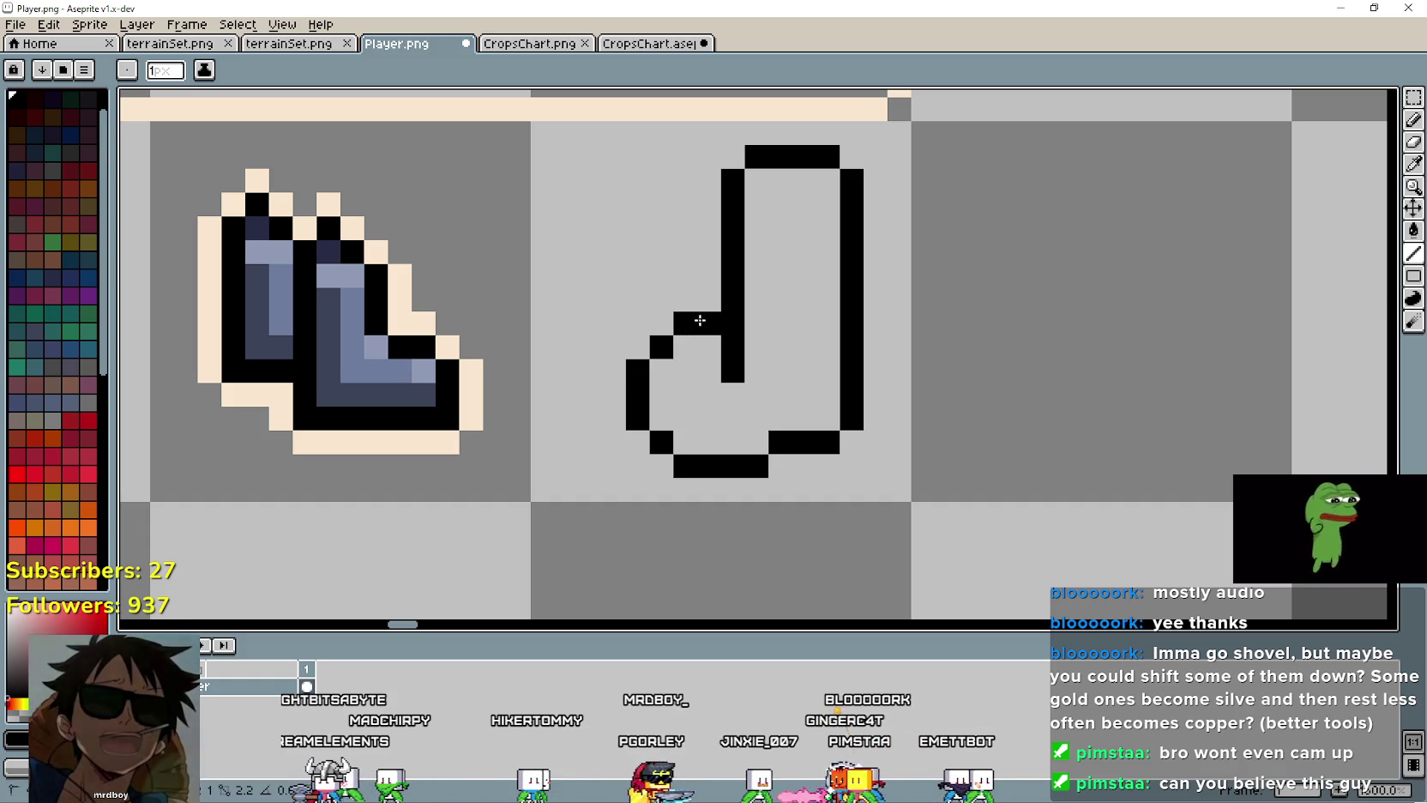
right_click(733, 371)
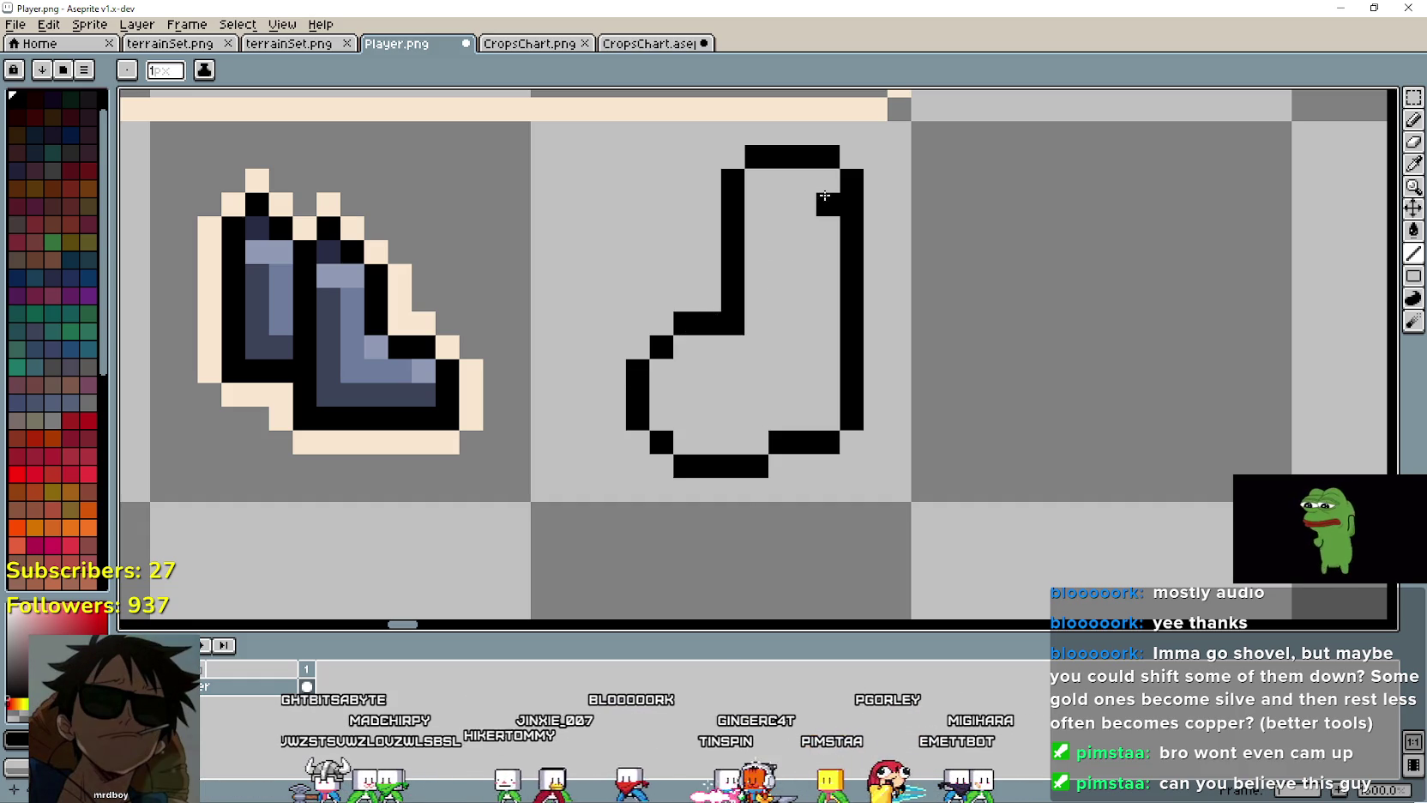
left_click(828, 251)
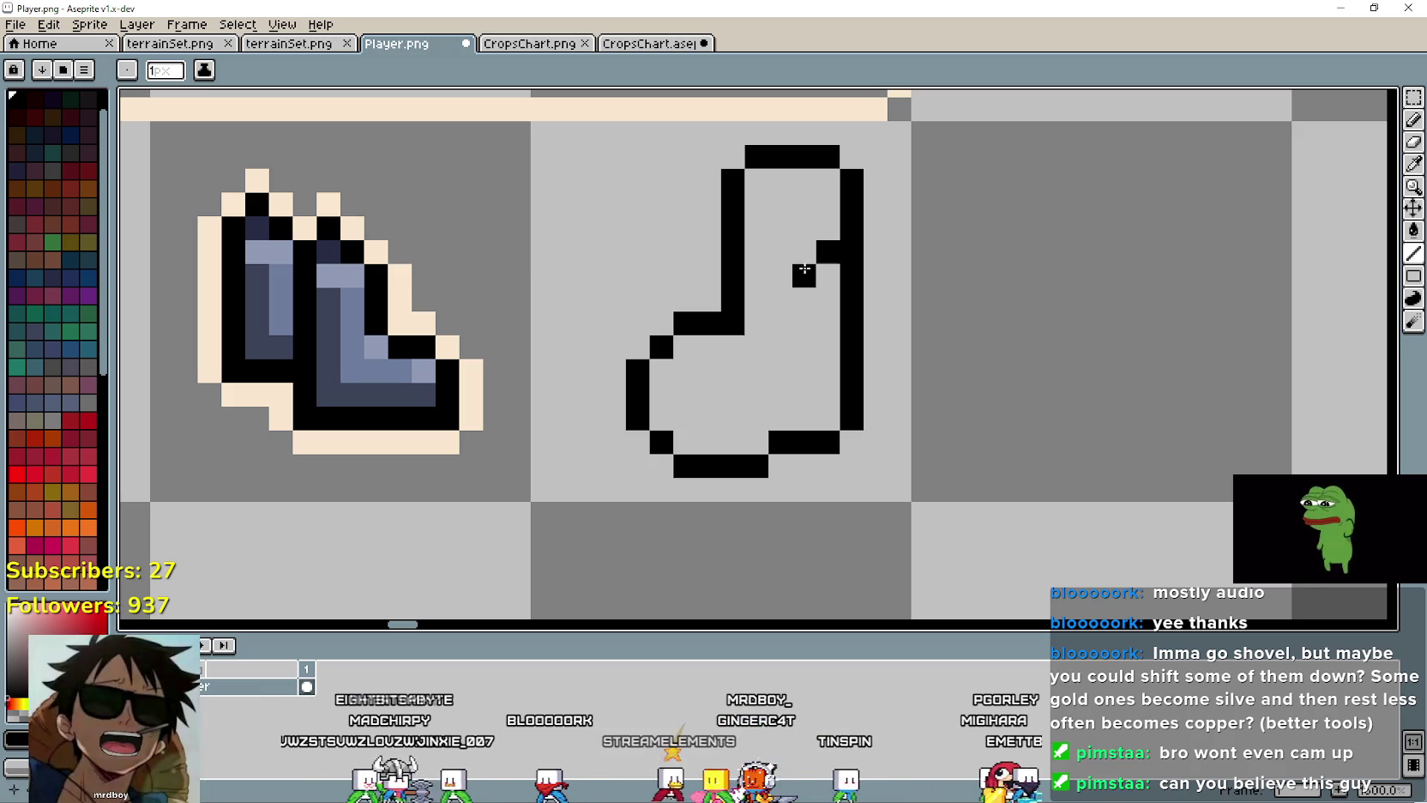
left_click_drag(803, 251, 775, 251)
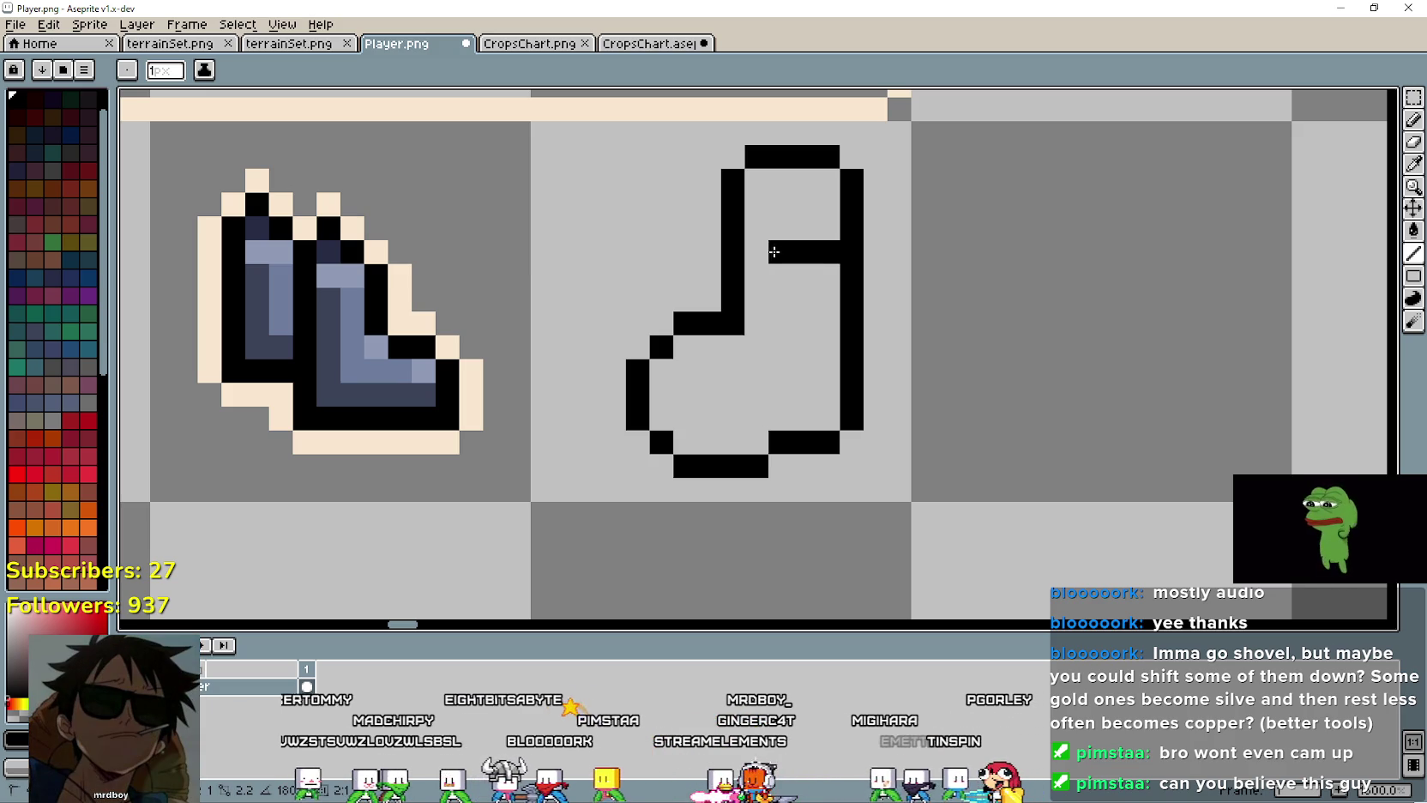
right_click(804, 251)
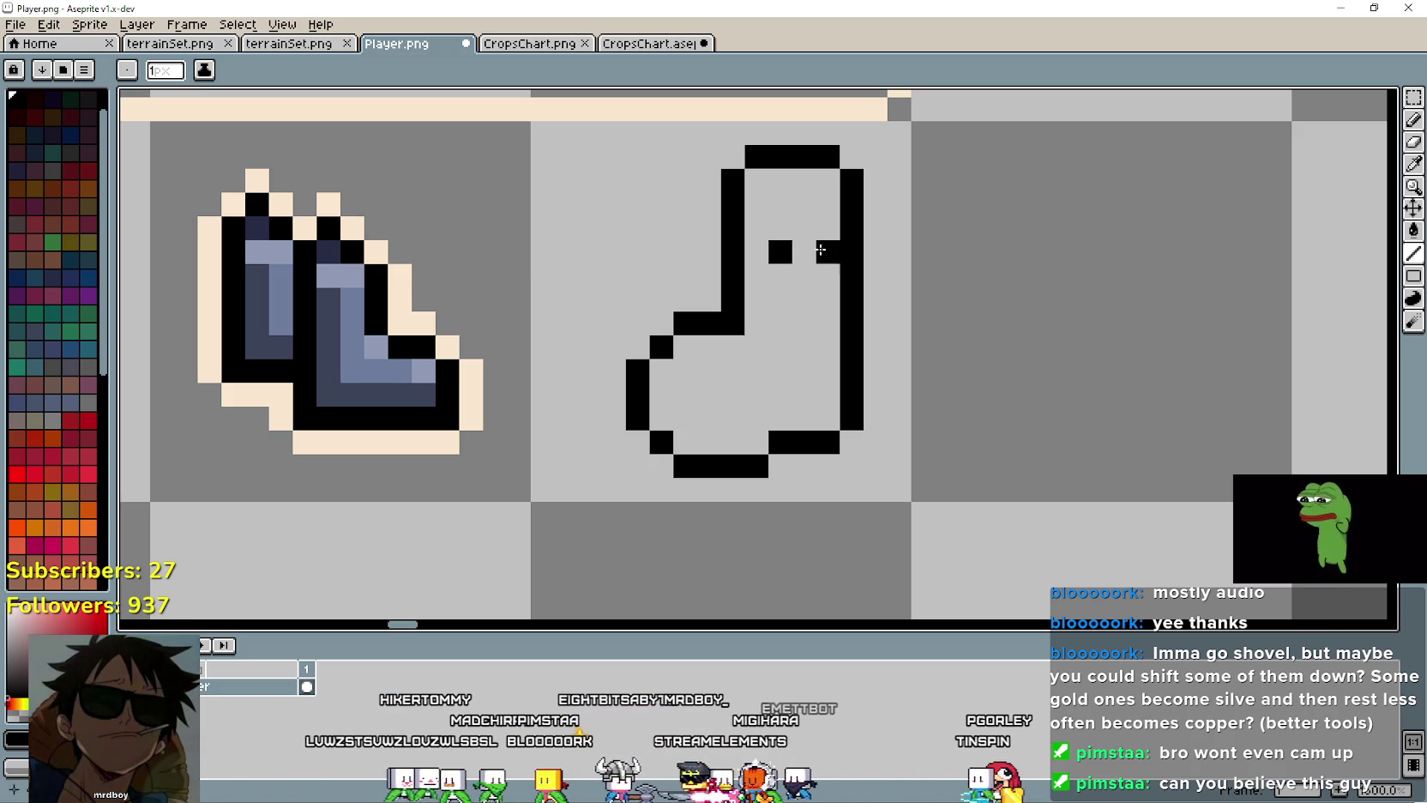
right_click(781, 251)
right_click(824, 251)
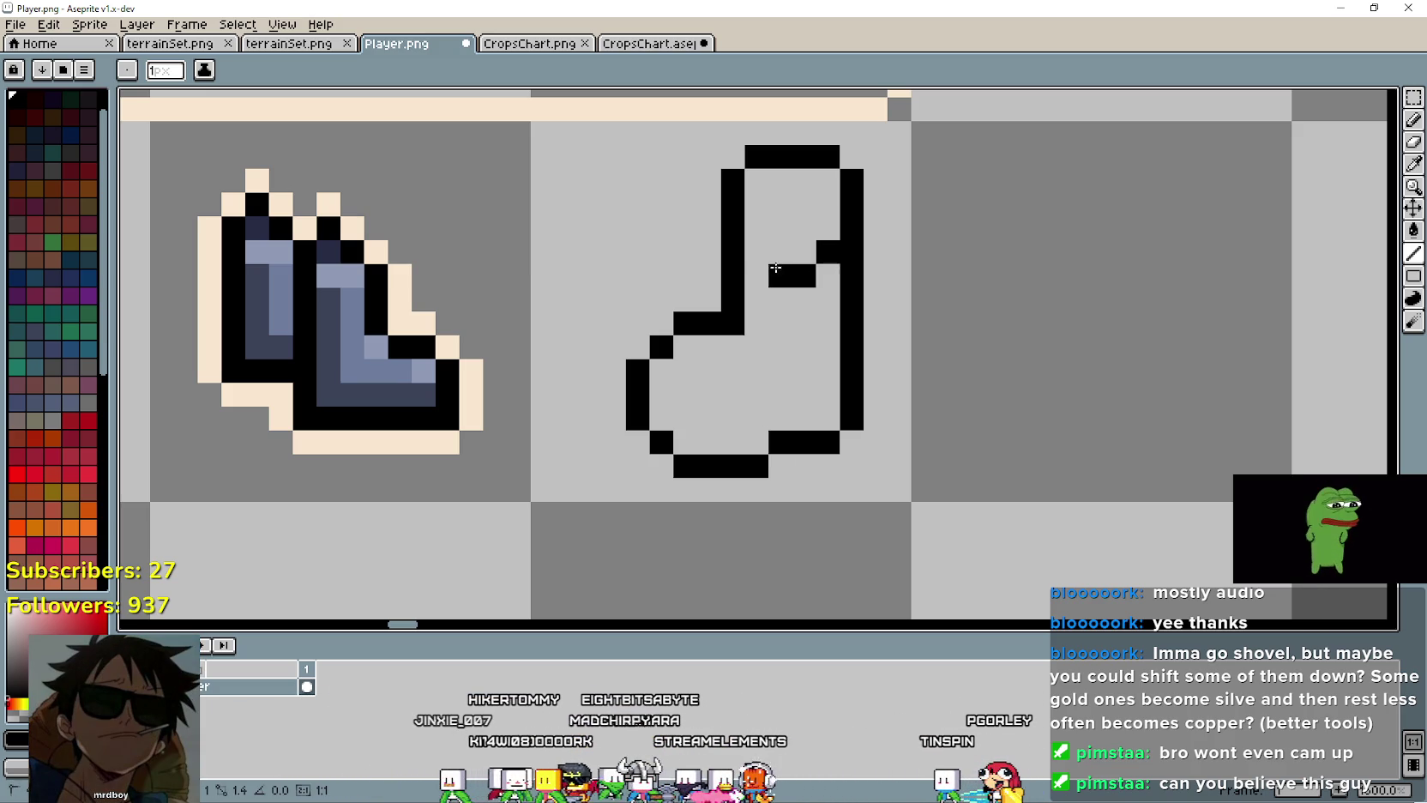
scroll(803, 367, "down", 3)
scroll(812, 310, "up", 3)
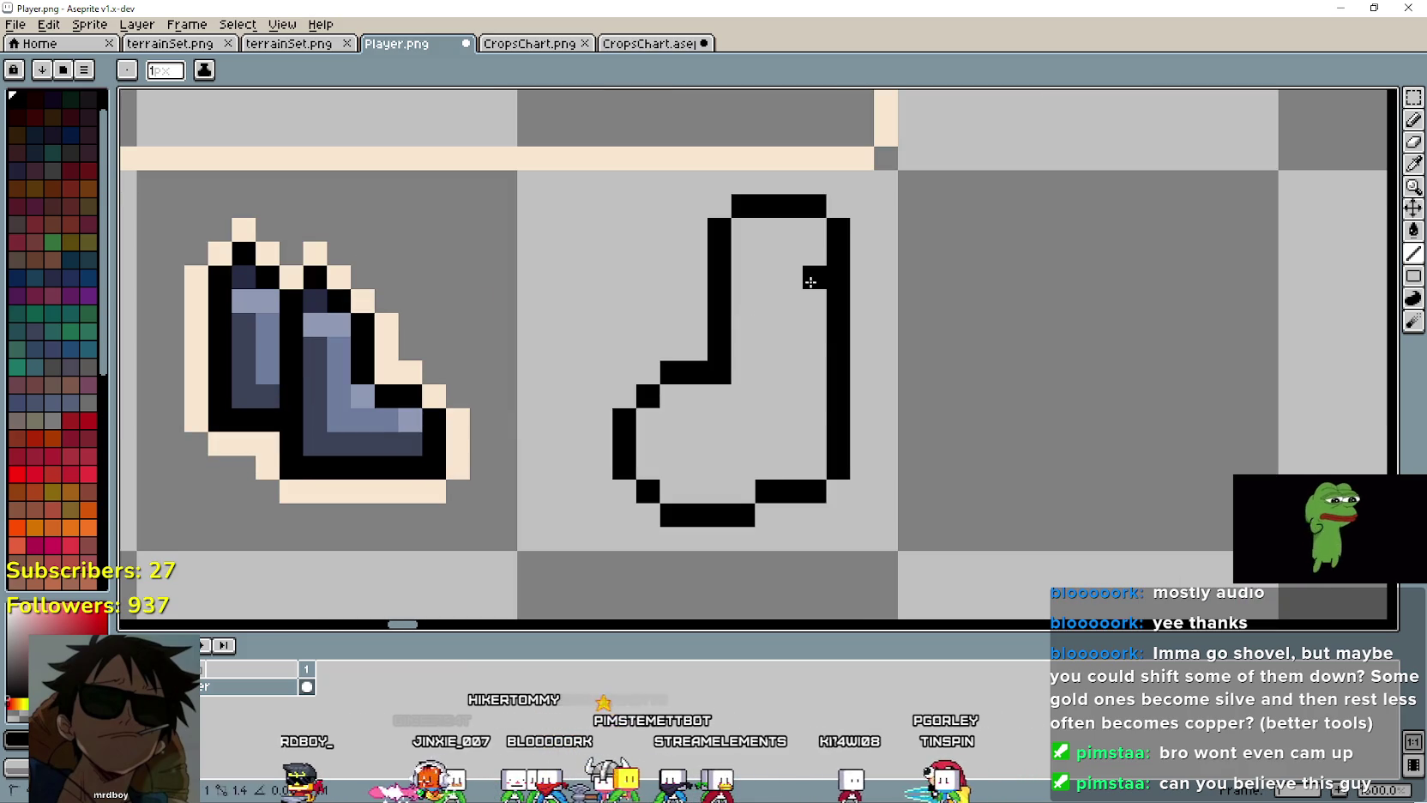
Step: Raise the cuff pixel one row so the cuff line connects, clearing a stray inner pixel
right_click(744, 301)
left_click(744, 277)
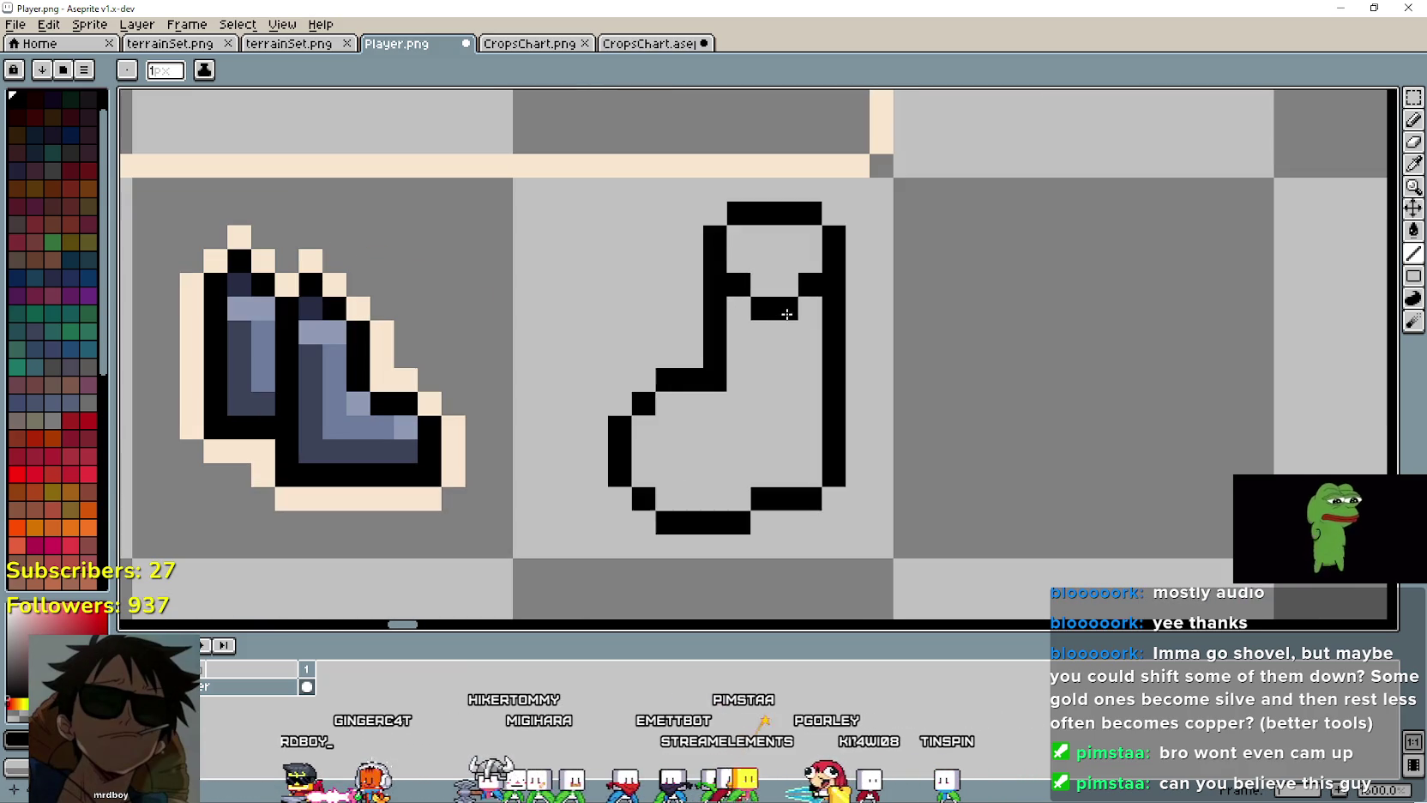
scroll(802, 271, "up", 1)
scroll(803, 271, "up", 1)
scroll(755, 377, "down", 3)
left_click(750, 380)
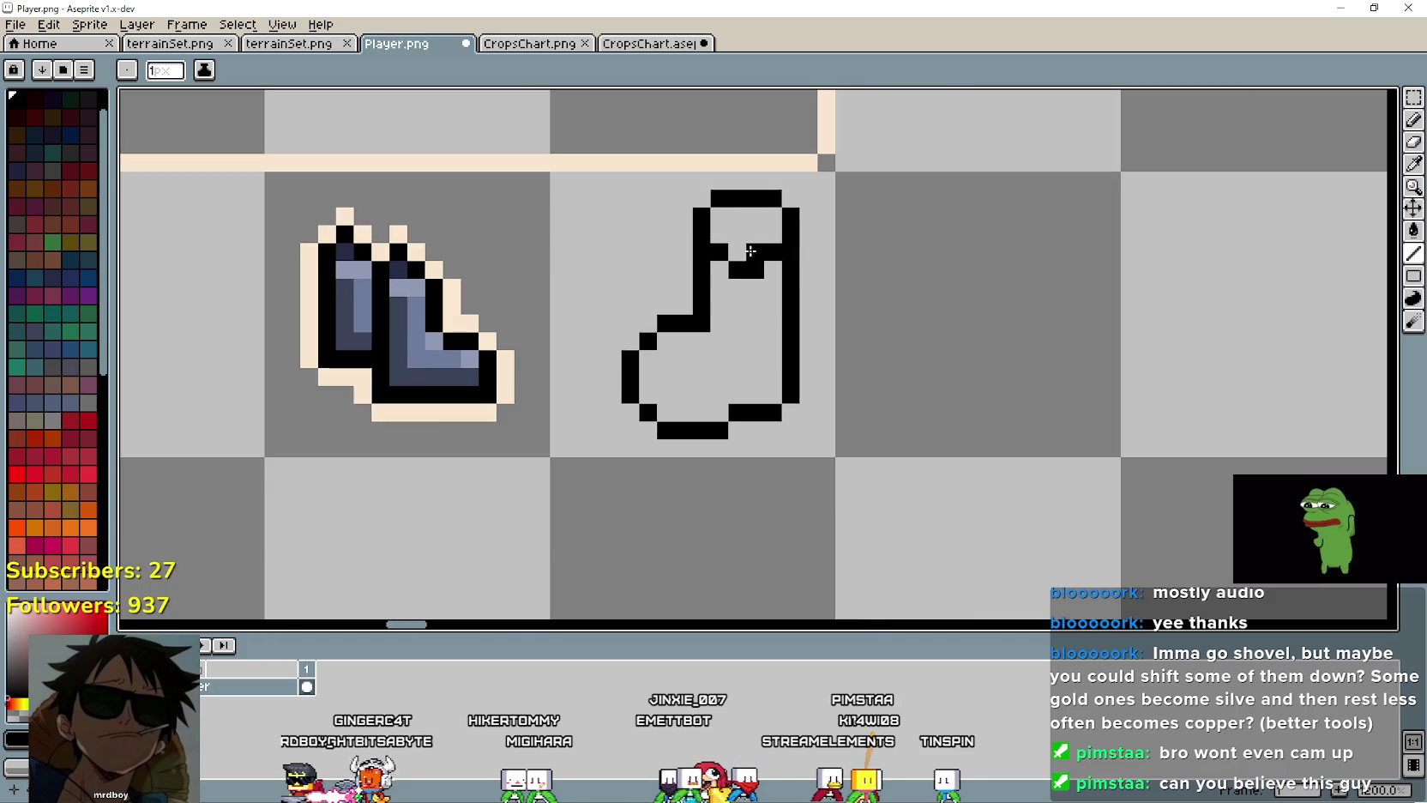
right_click(750, 380)
scroll(750, 380, "down", 1)
scroll(721, 352, "up", 1)
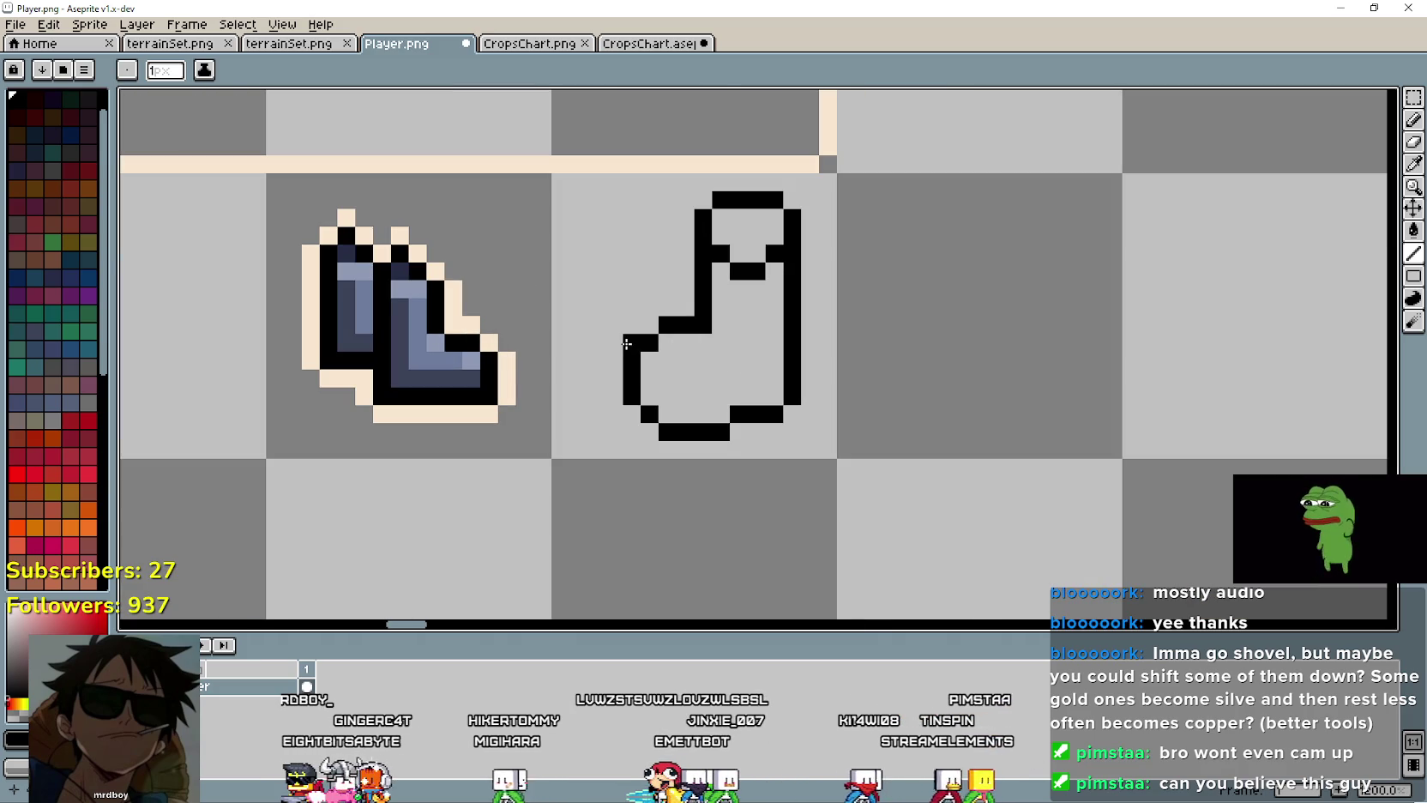
Step: Redraw the foot's top as a line sloping from the leg down toward the toe
right_click(687, 325)
right_click(668, 325)
right_click(650, 343)
left_click(703, 343)
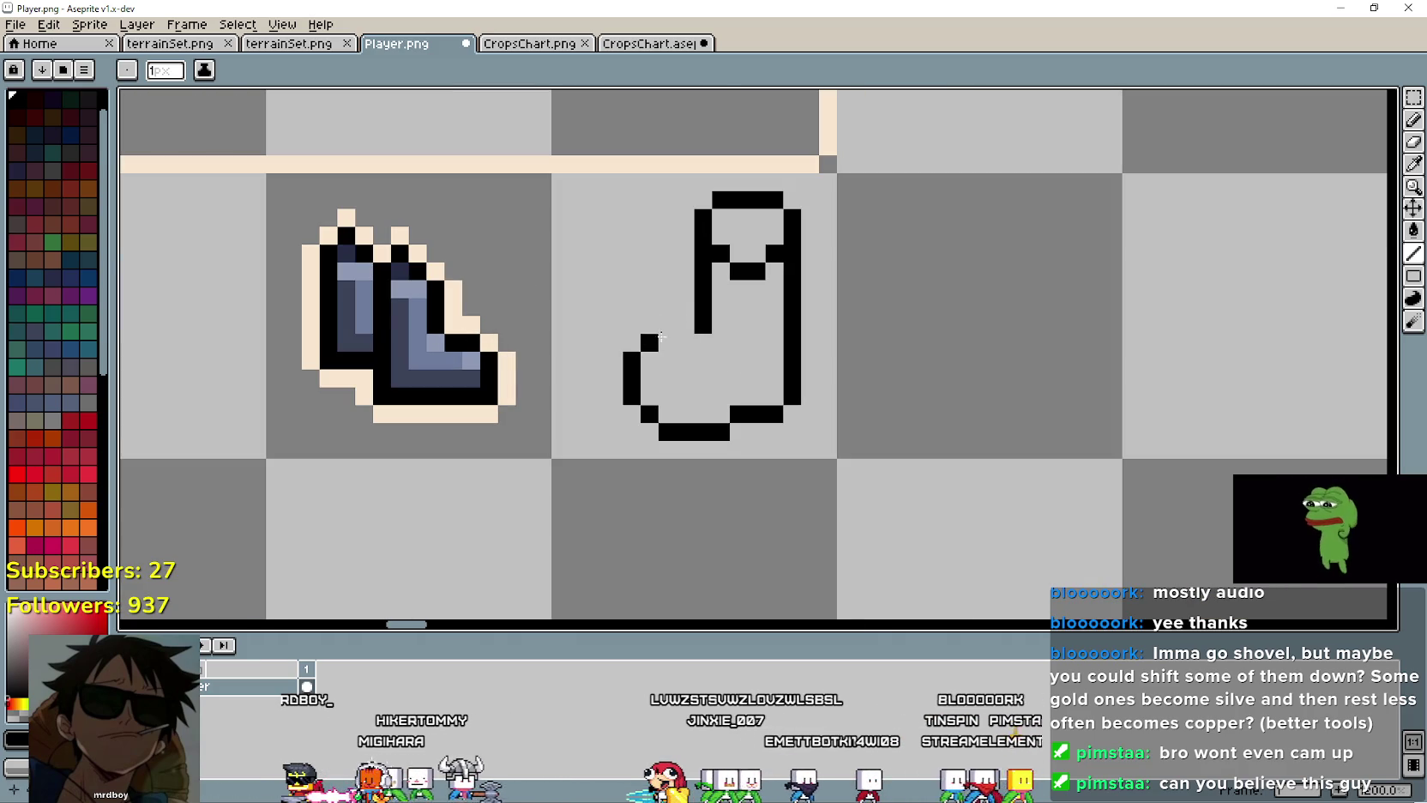
left_click_drag(686, 360, 649, 360)
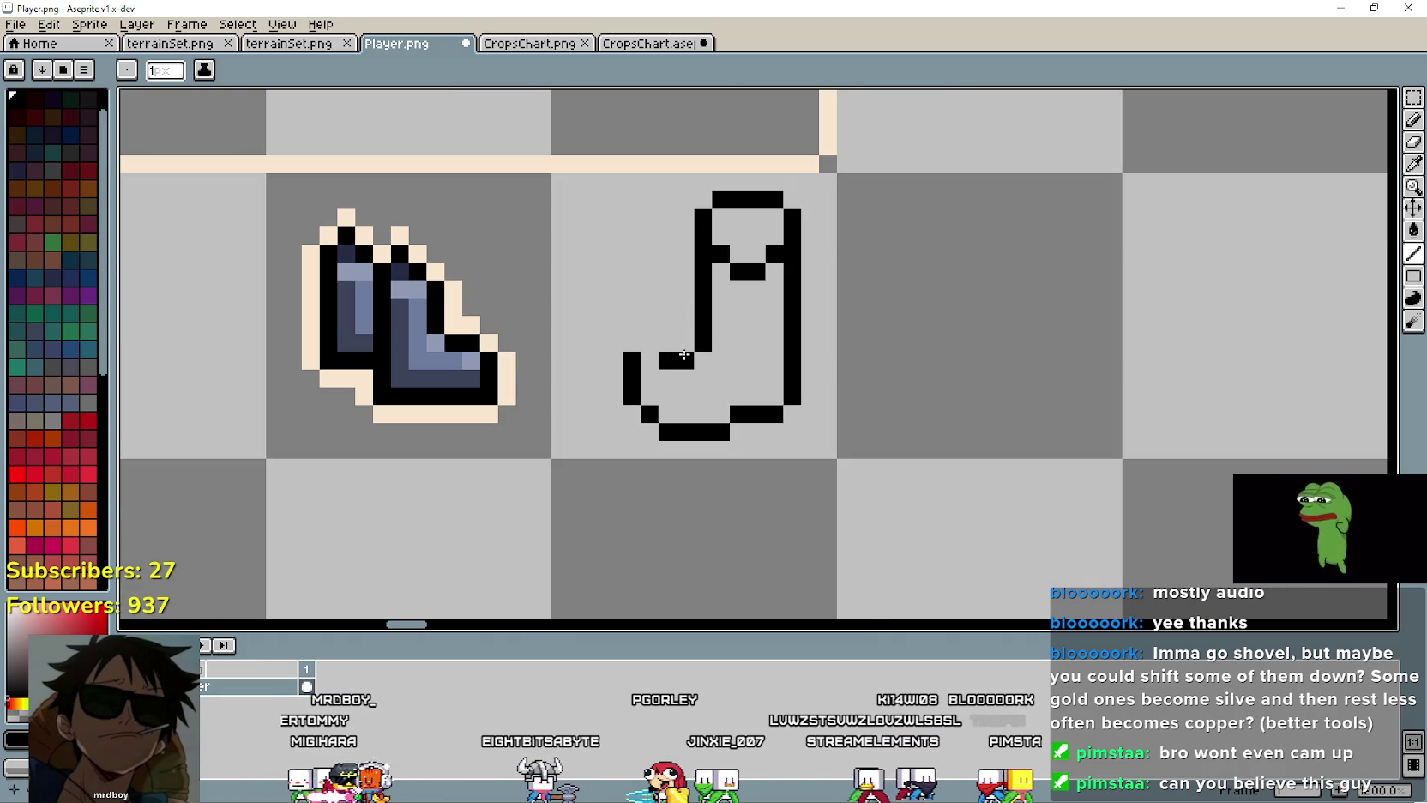
right_click(632, 360)
right_click(631, 378)
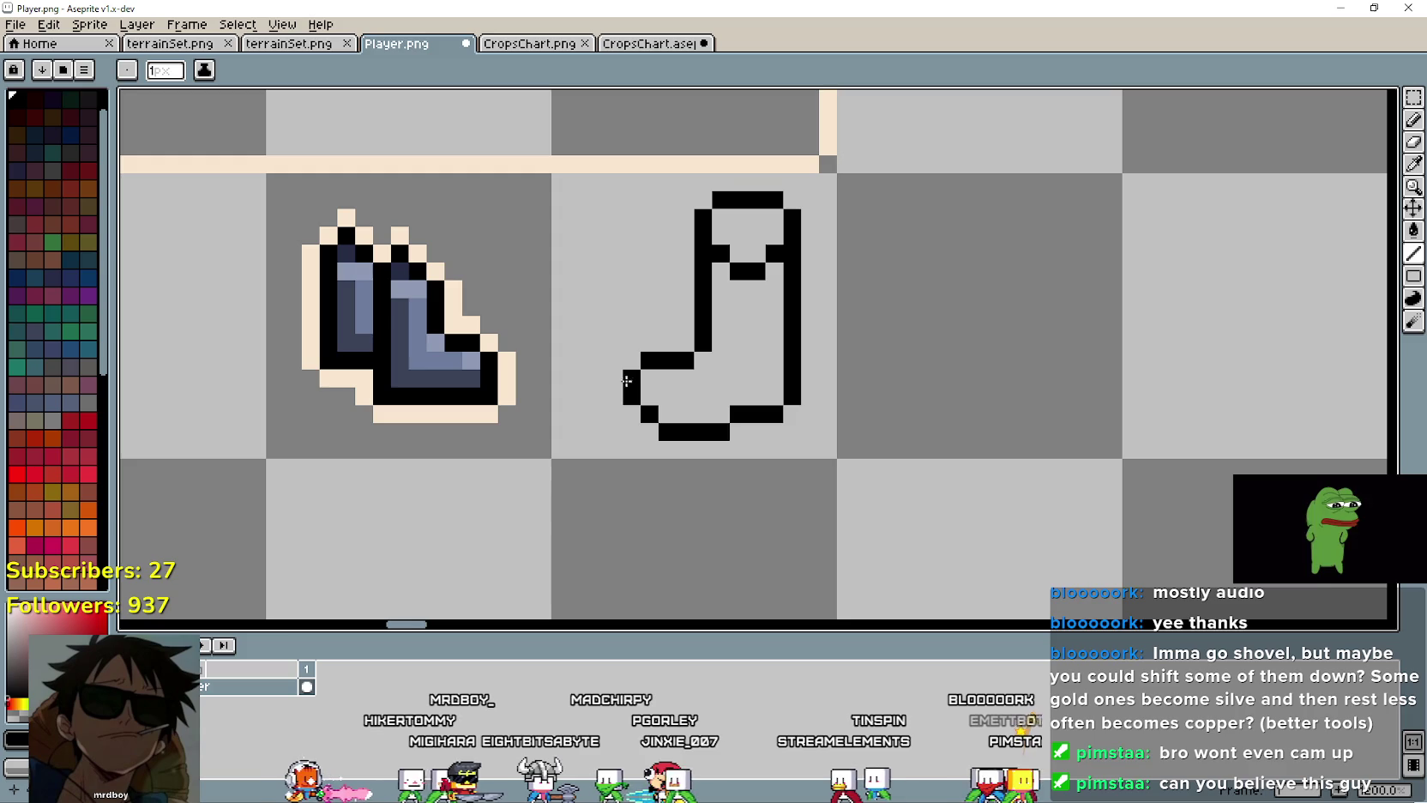
left_click(630, 377)
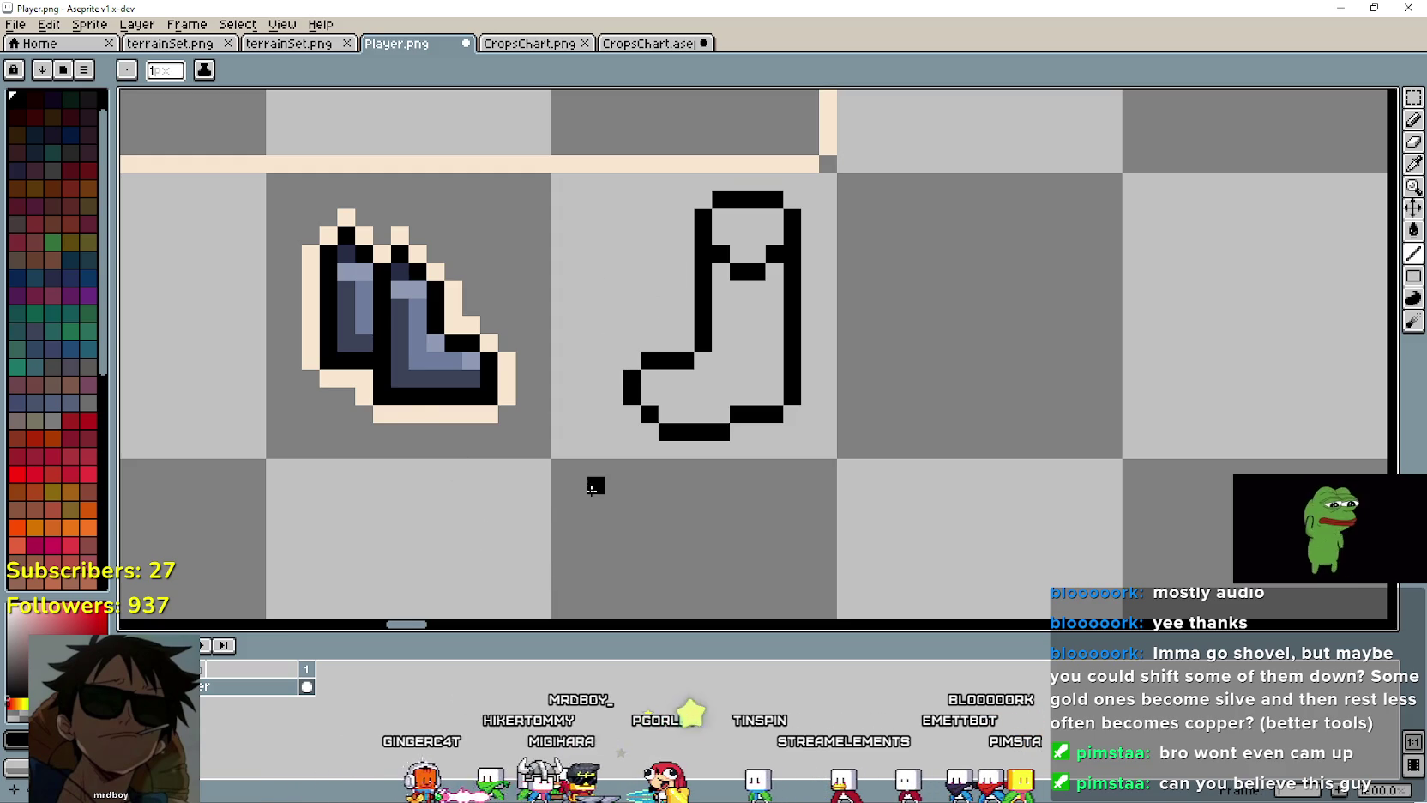
scroll(591, 489, "down", 1)
scroll(772, 394, "up", 2)
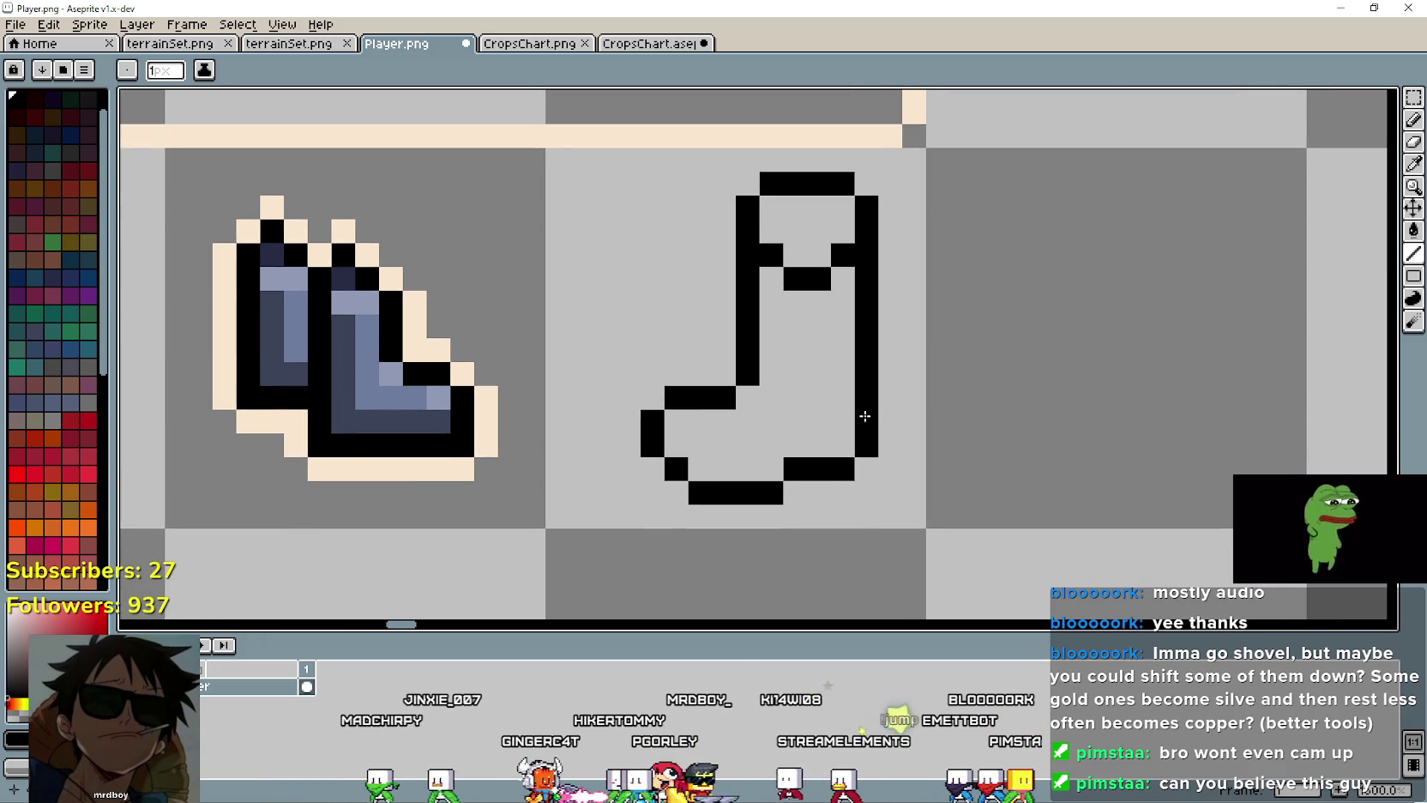
scroll(865, 416, "down", 1)
scroll(862, 416, "up", 1)
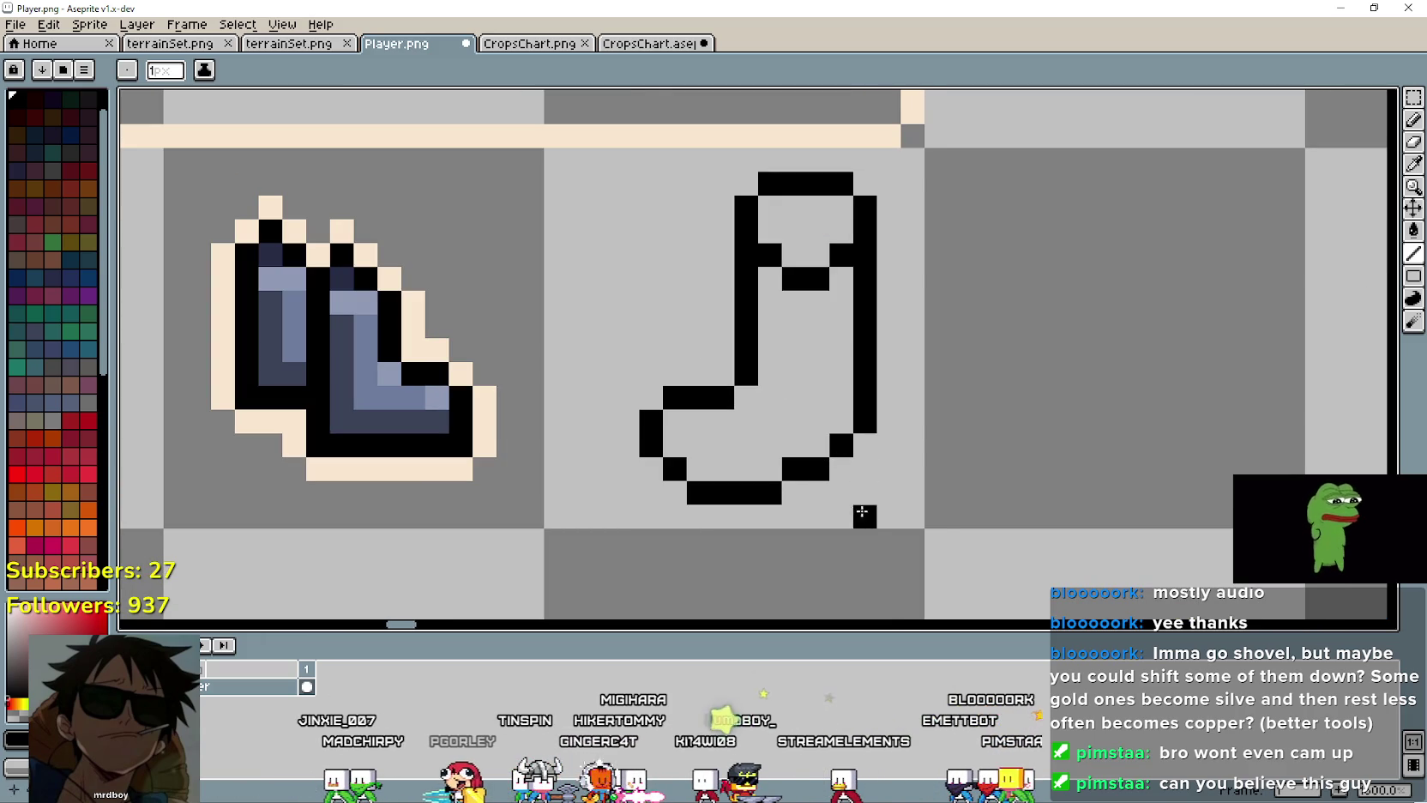
scroll(938, 508, "down", 1)
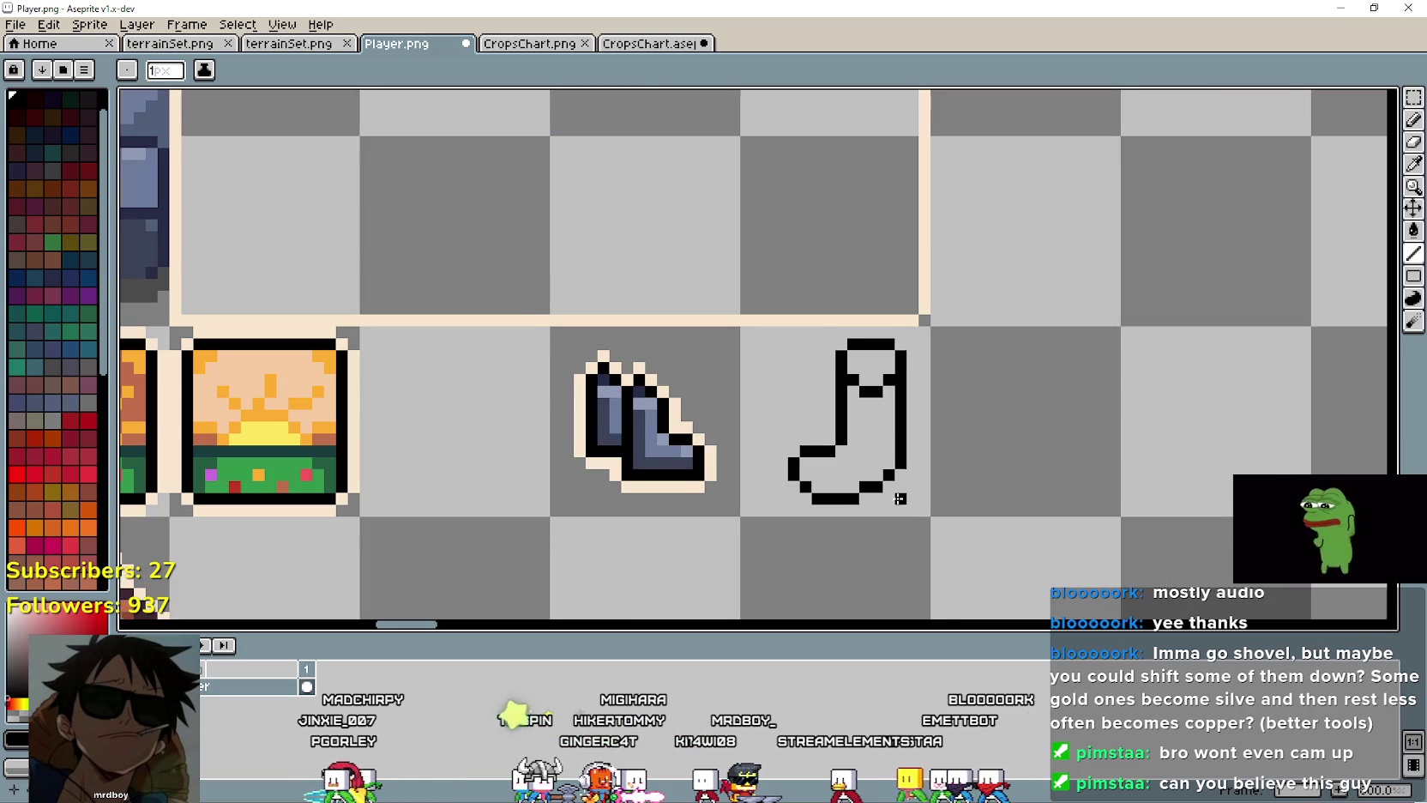
scroll(899, 498, "up", 1)
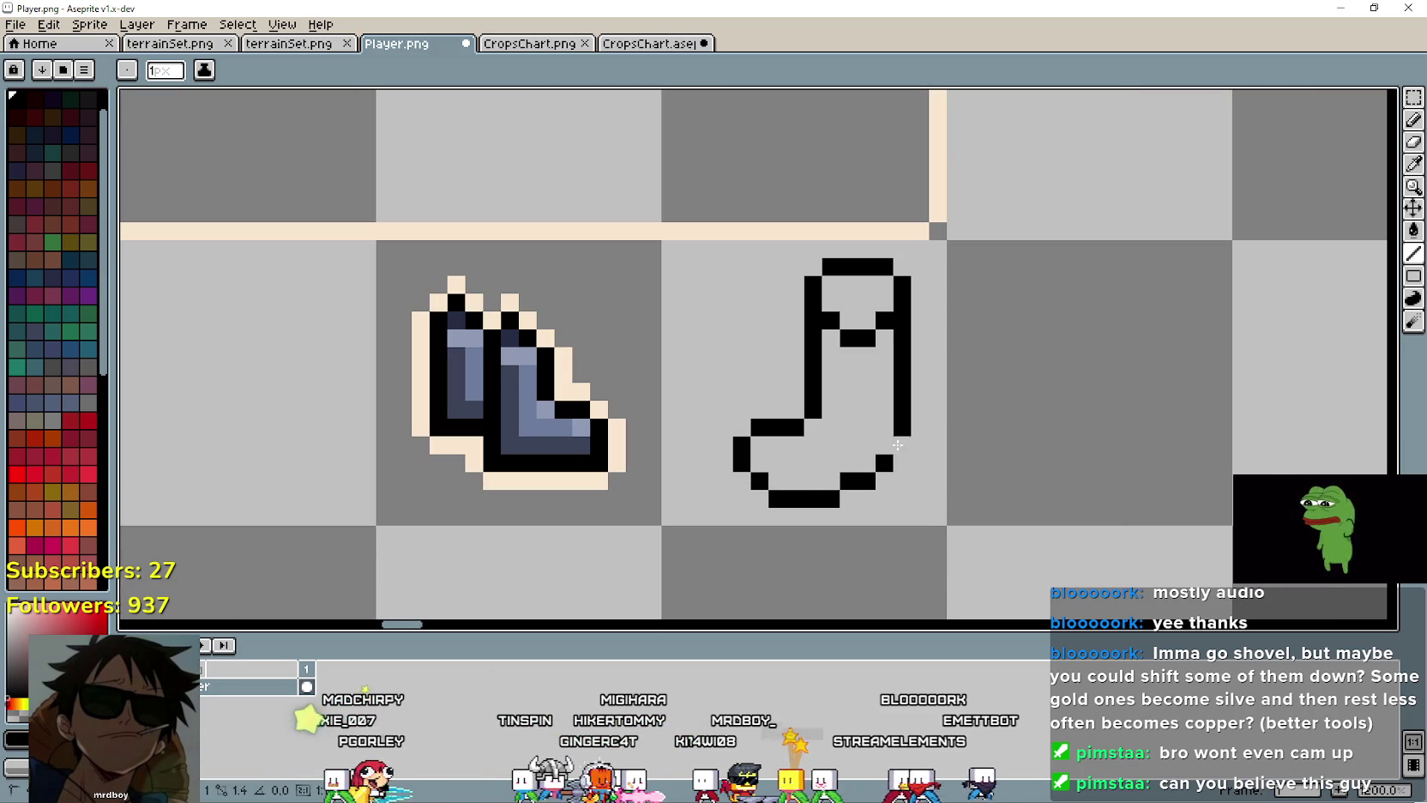
Step: Round off the sock's lower-right heel corner and trim a pixel from the foot's top outline
mouse_move(892, 459)
left_mouse_down()
mouse_move(807, 506)
mouse_move(883, 446)
left_mouse_up()
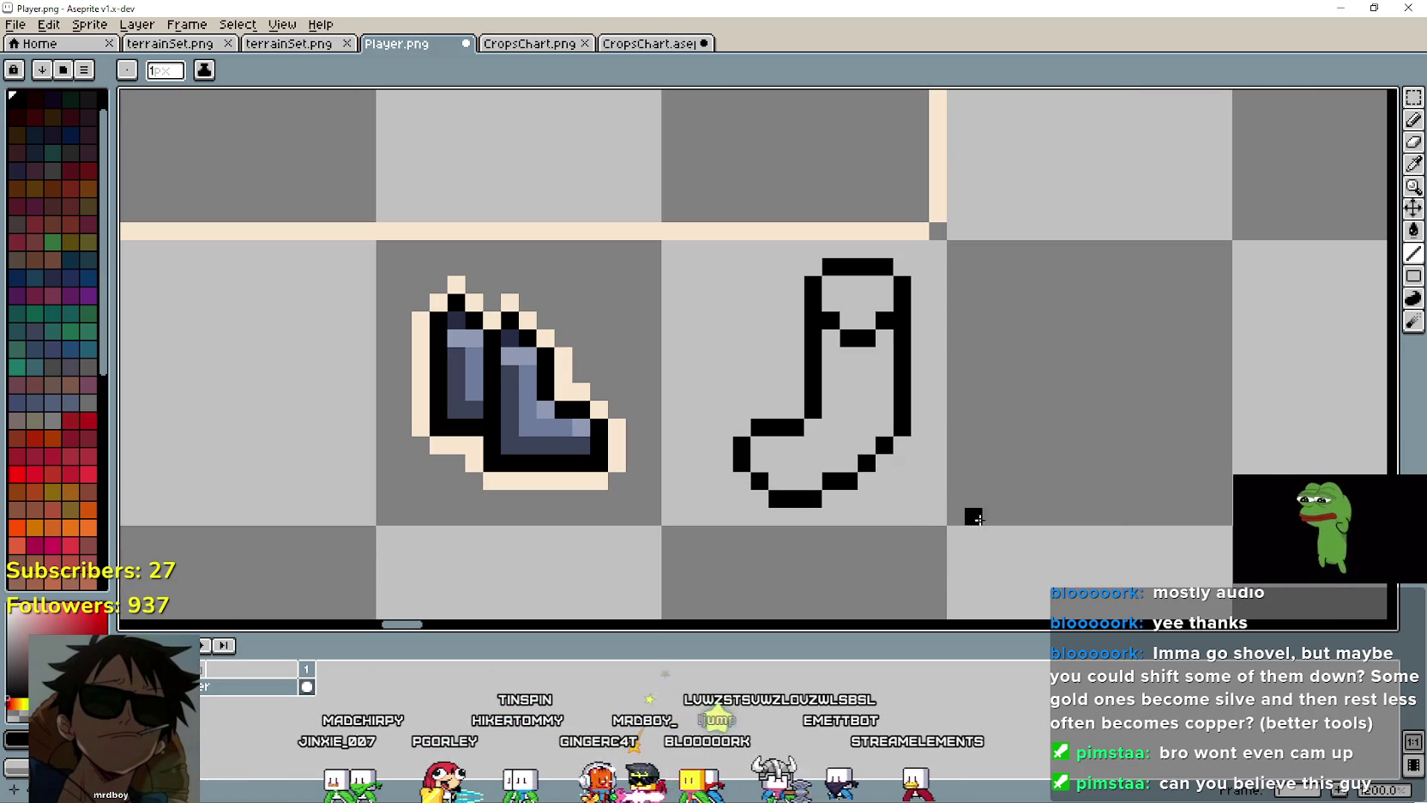
scroll(914, 481, "up", 1)
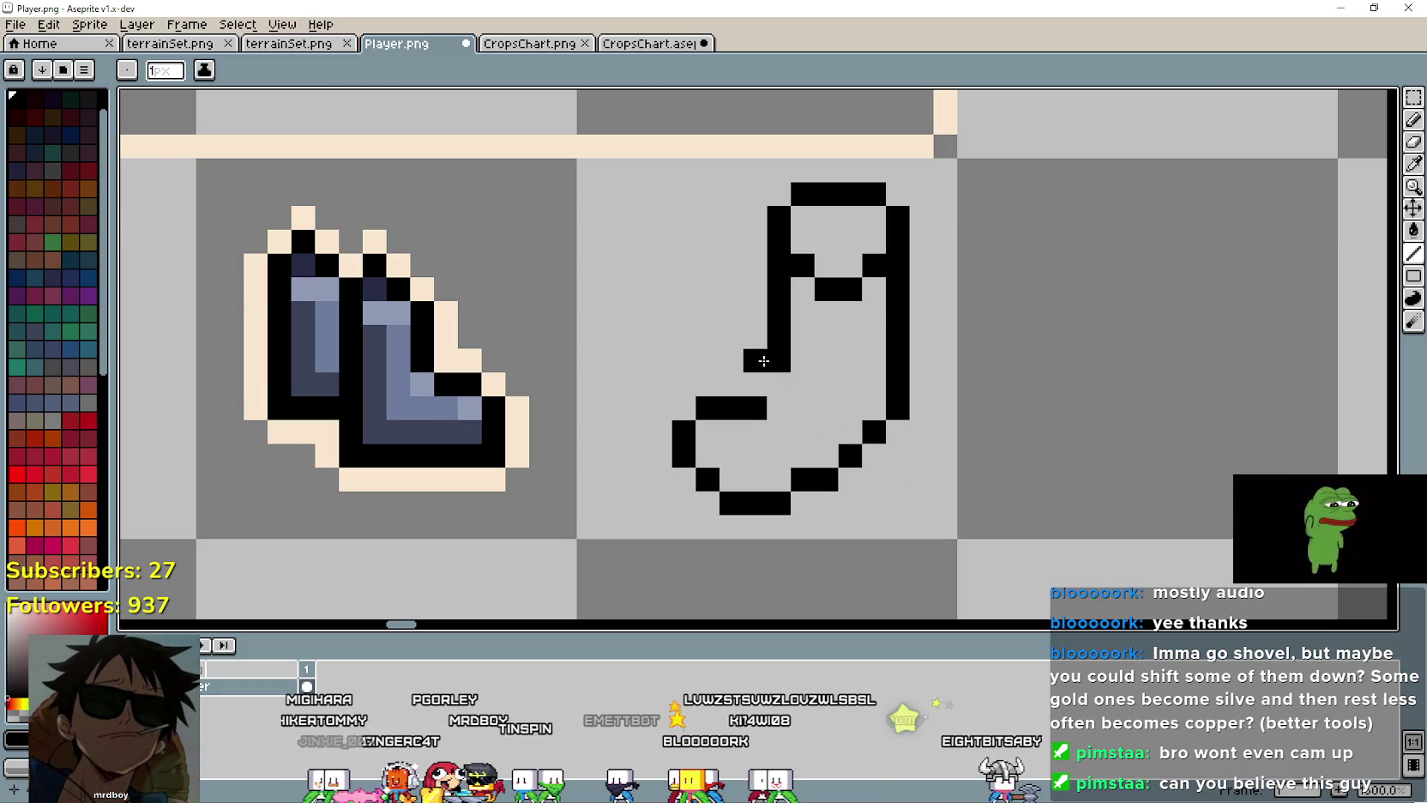
key("ctrl+z")
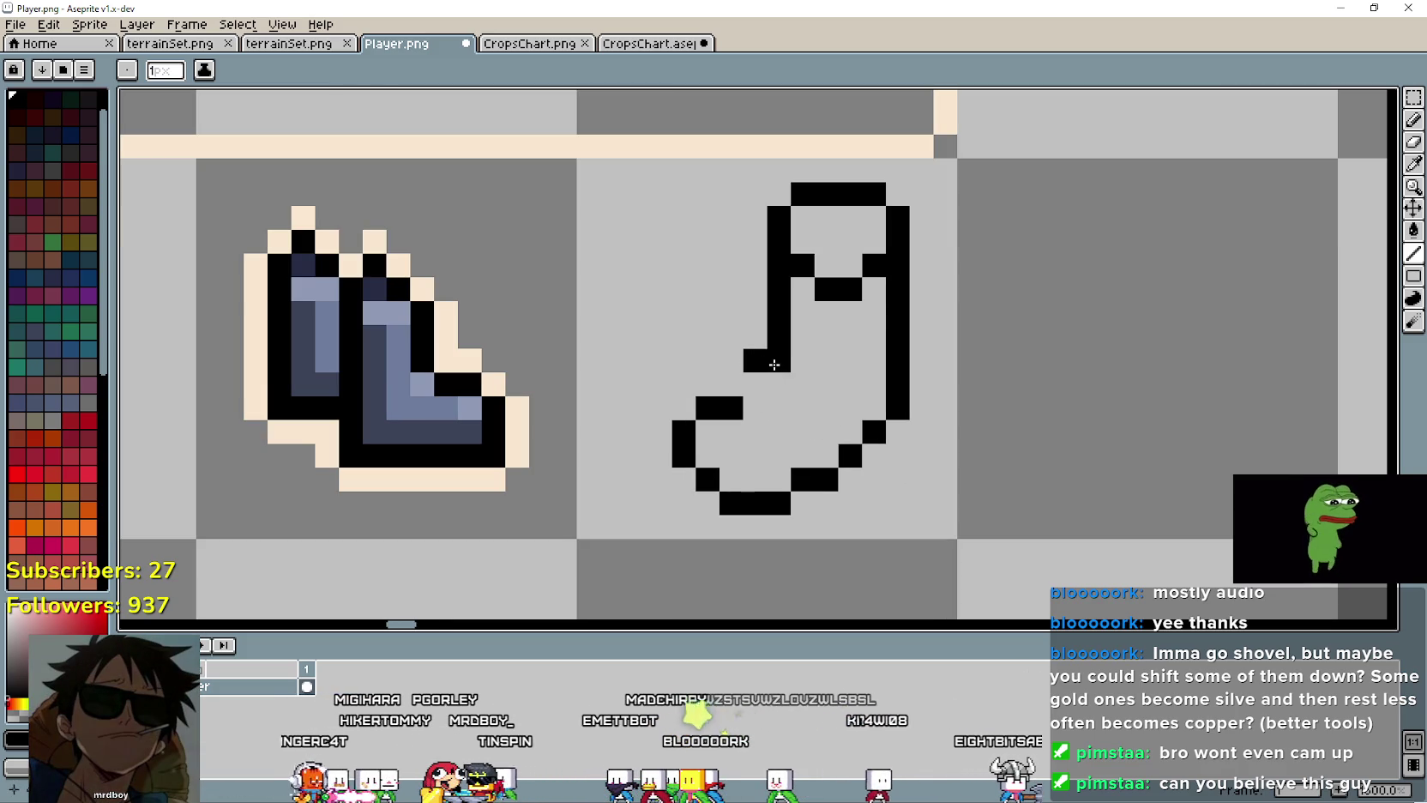
right_click(774, 364)
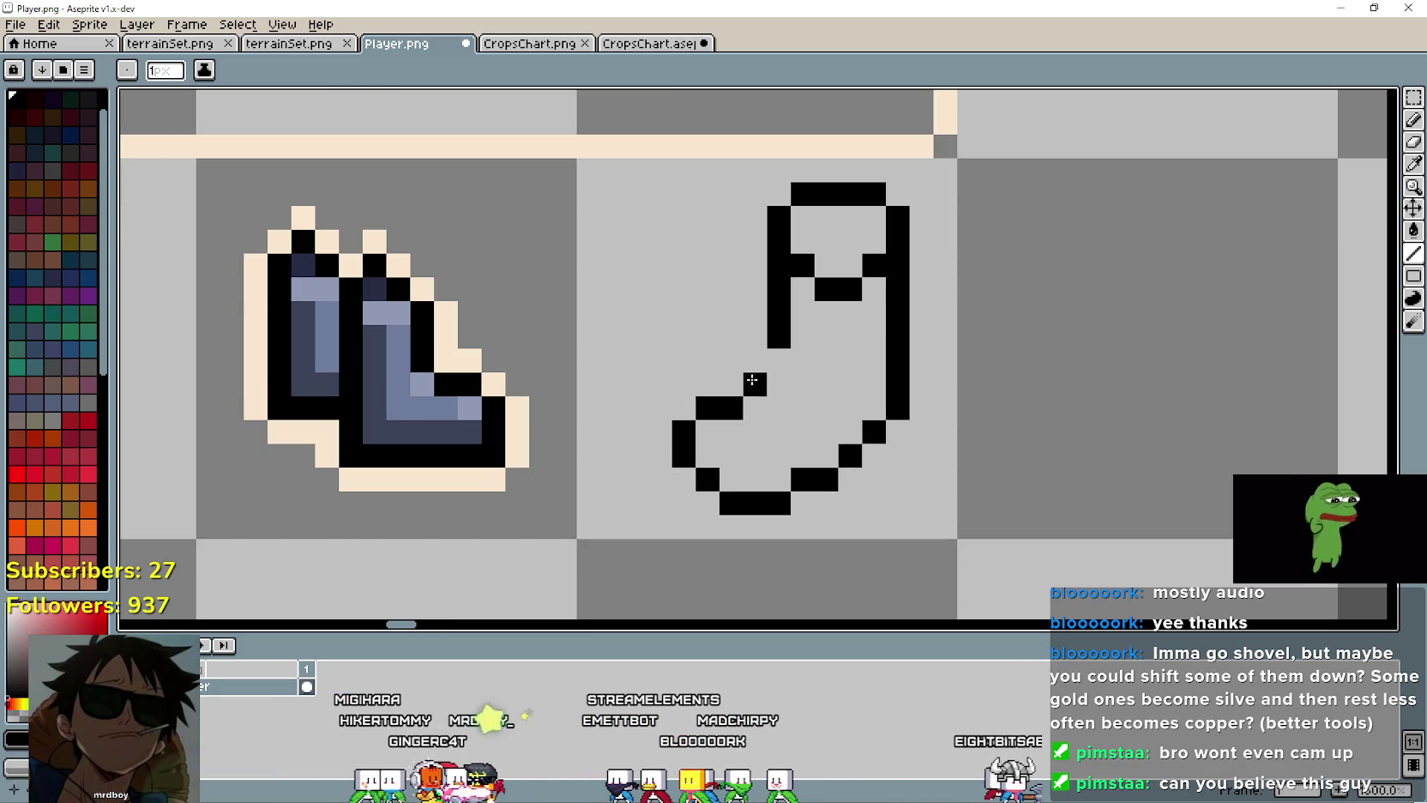
Step: Draw a black line across the sock's cuff and patch nearby outline pixels
left_click(758, 407)
scroll(851, 433, "down", 1)
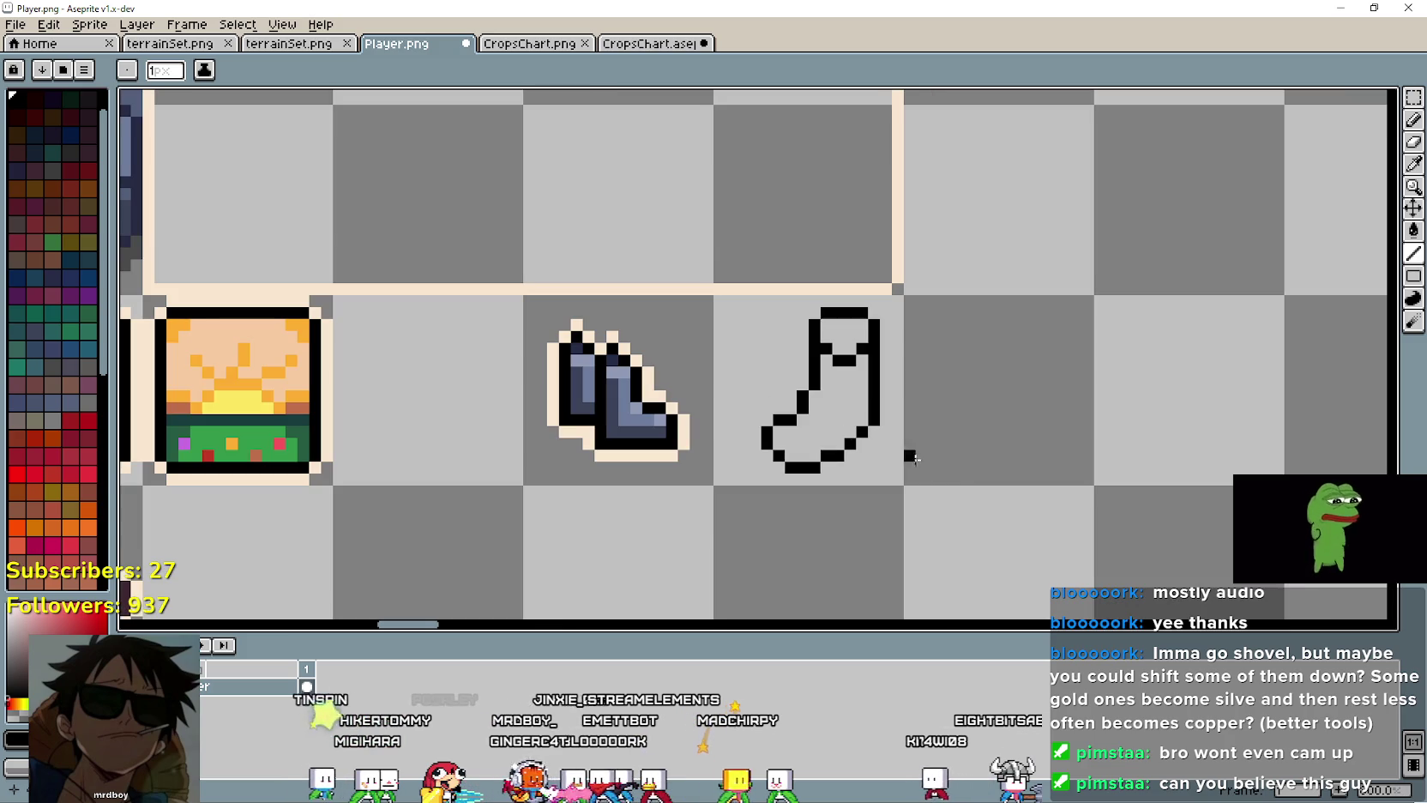
scroll(794, 397, "up", 1)
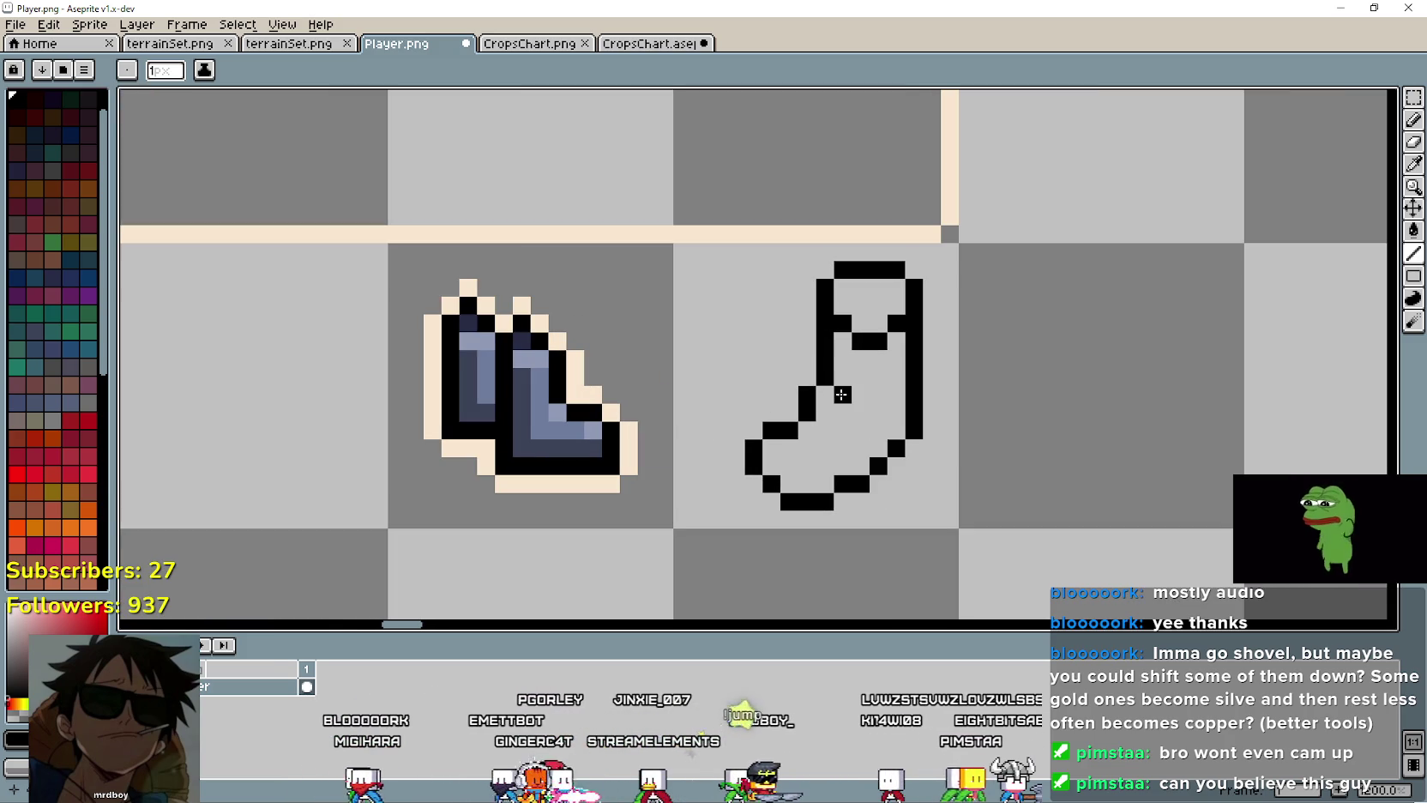
left_click_drag(841, 394, 877, 397)
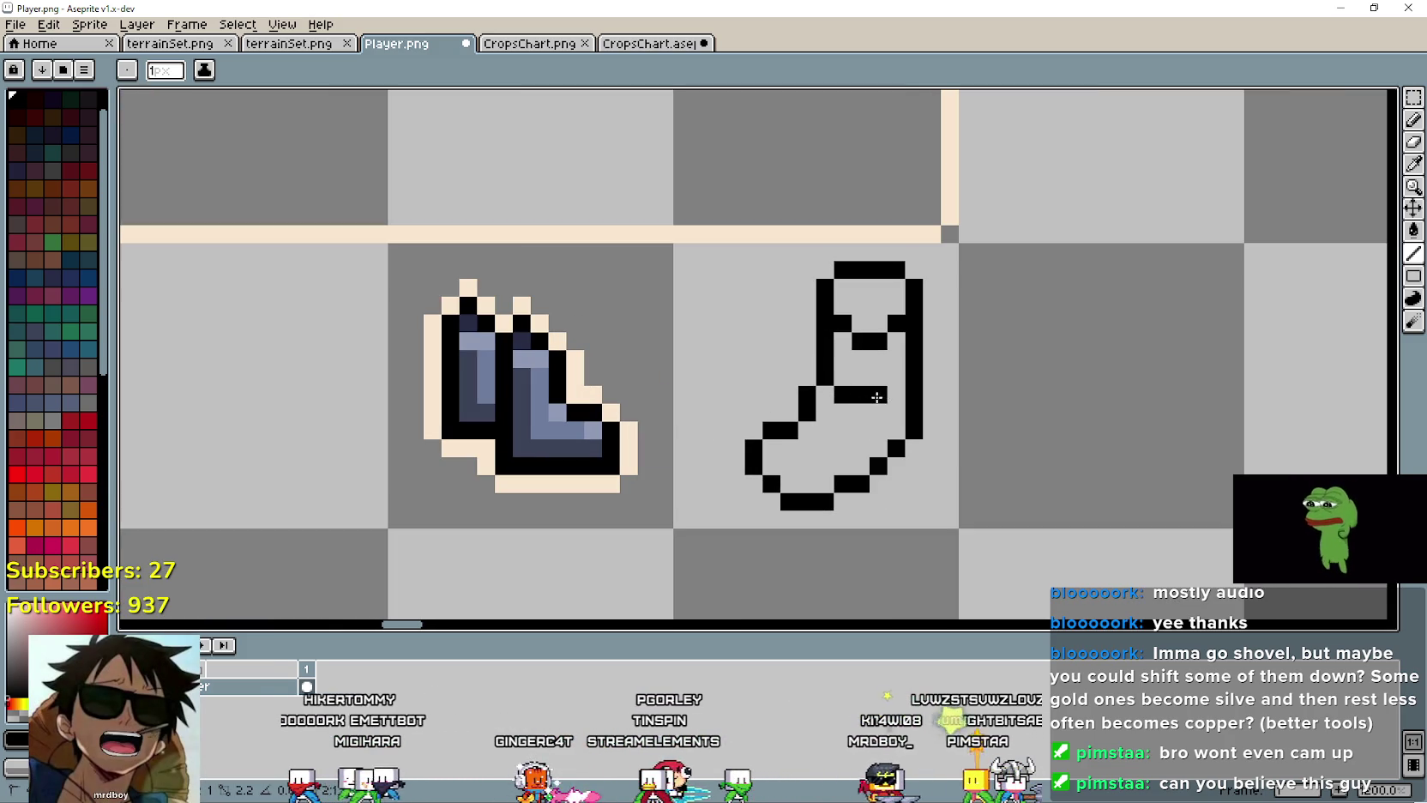
left_click(892, 378)
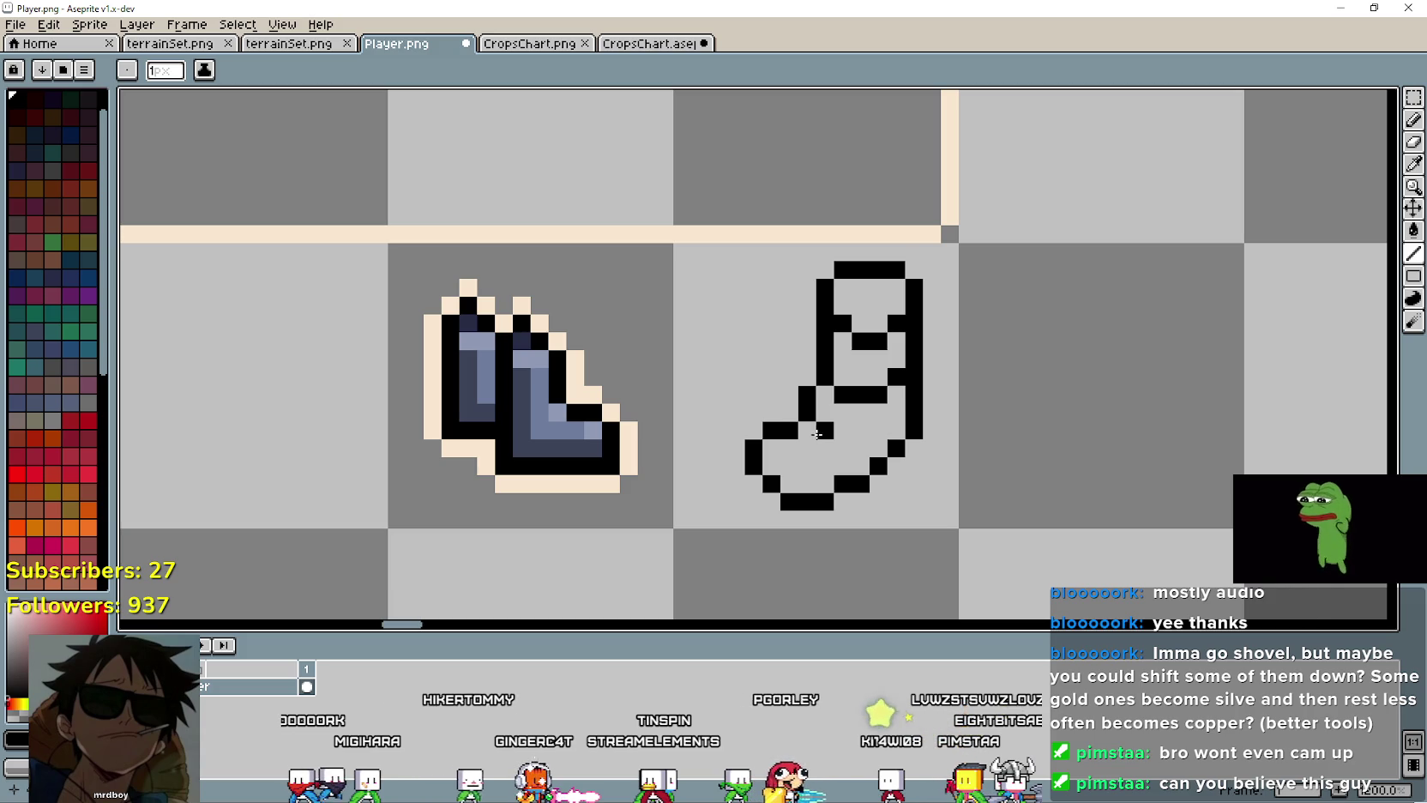
key("ctrl+z")
left_click(813, 432)
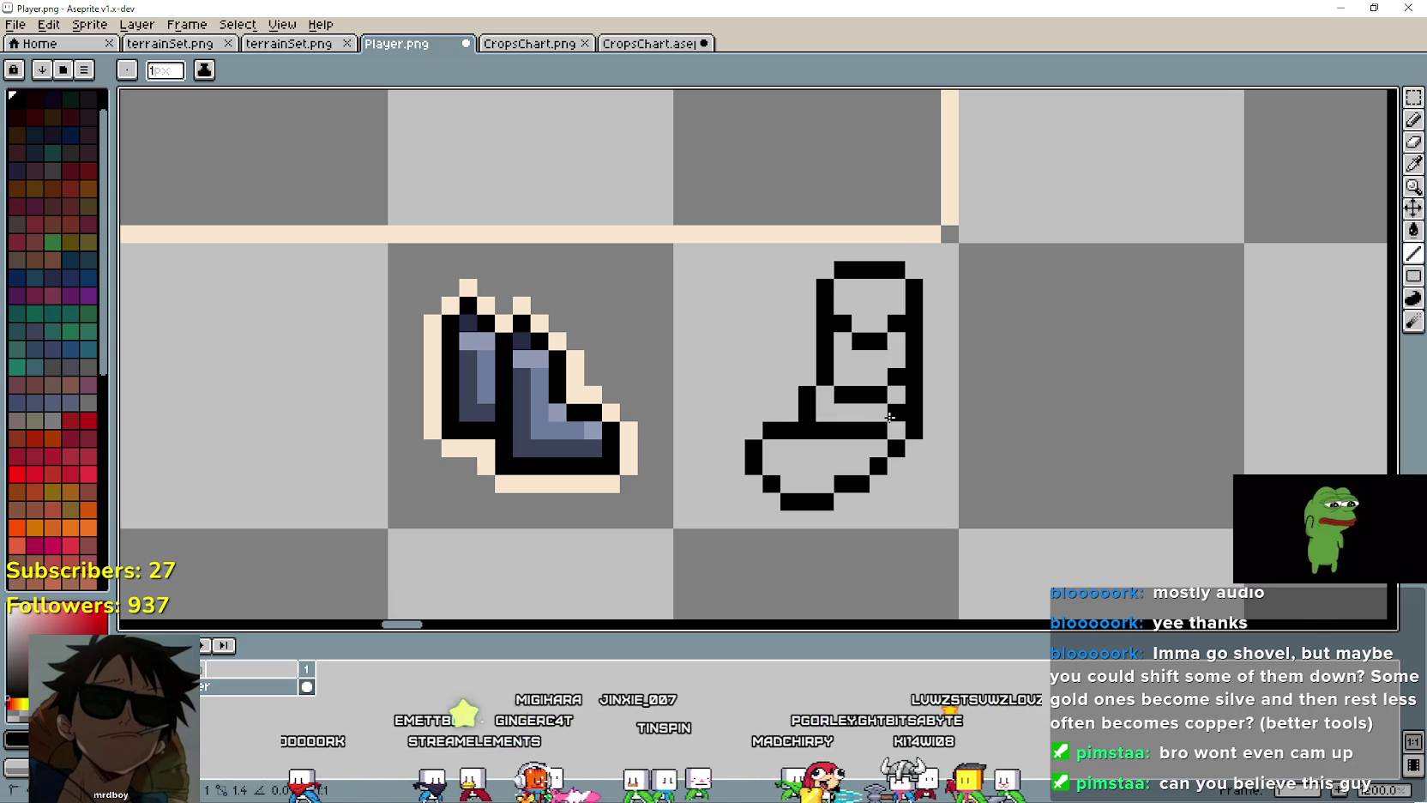
Step: Undo the stray inner line and add black pixels inside the sock and at its lower-right corner
scroll(776, 462, "down", 2)
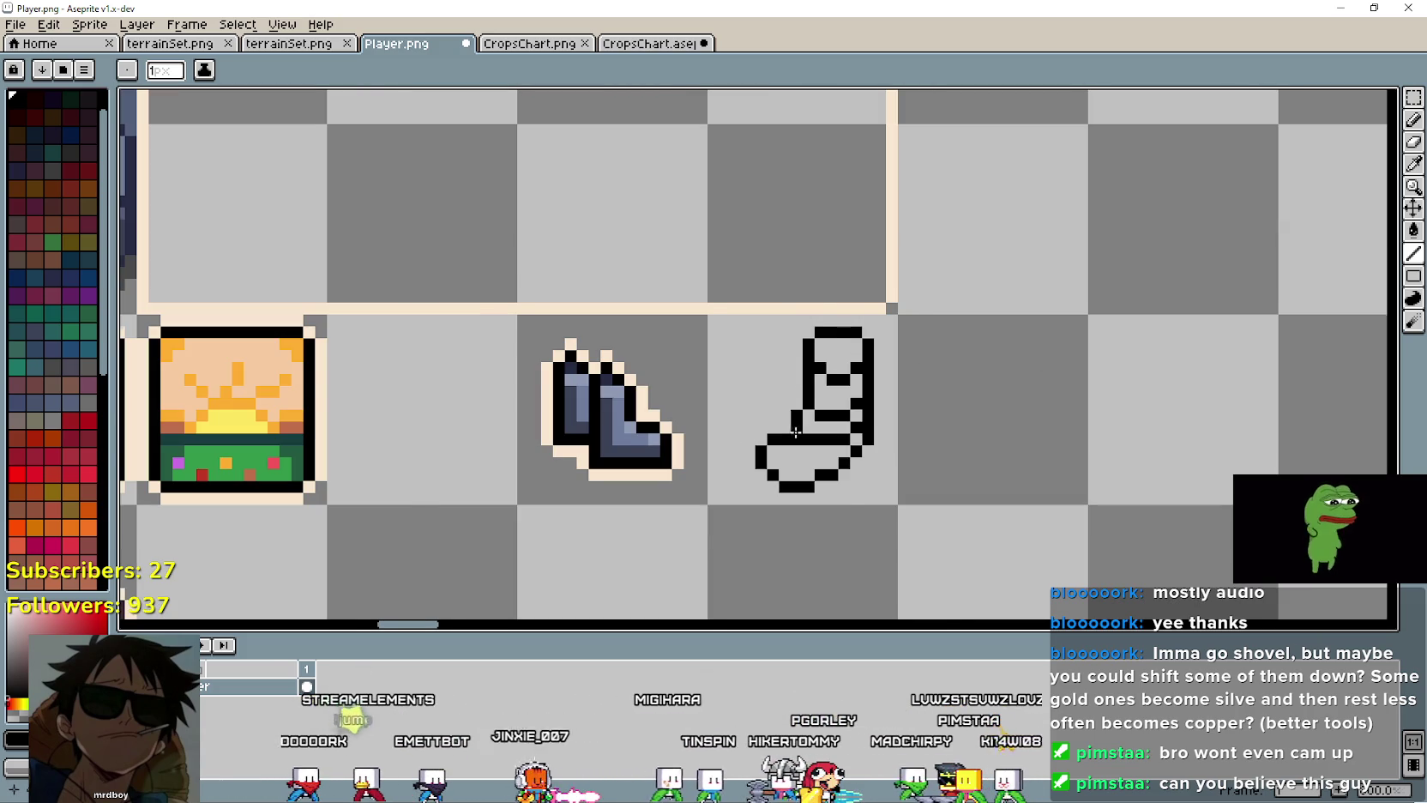
scroll(835, 467, "up", 2)
key("v")
key("ctrl+z")
key("b")
left_click(806, 464)
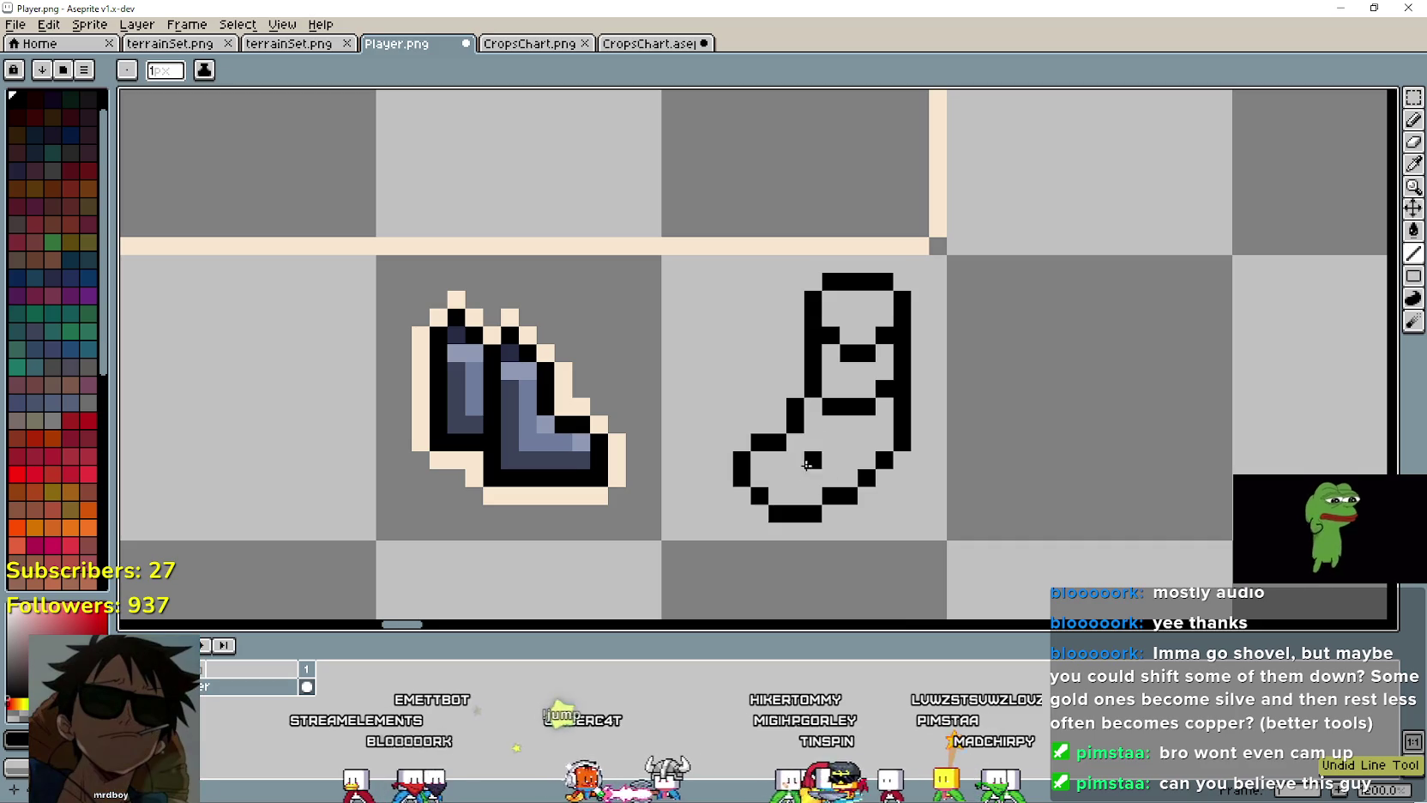
scroll(985, 495, "up", 1)
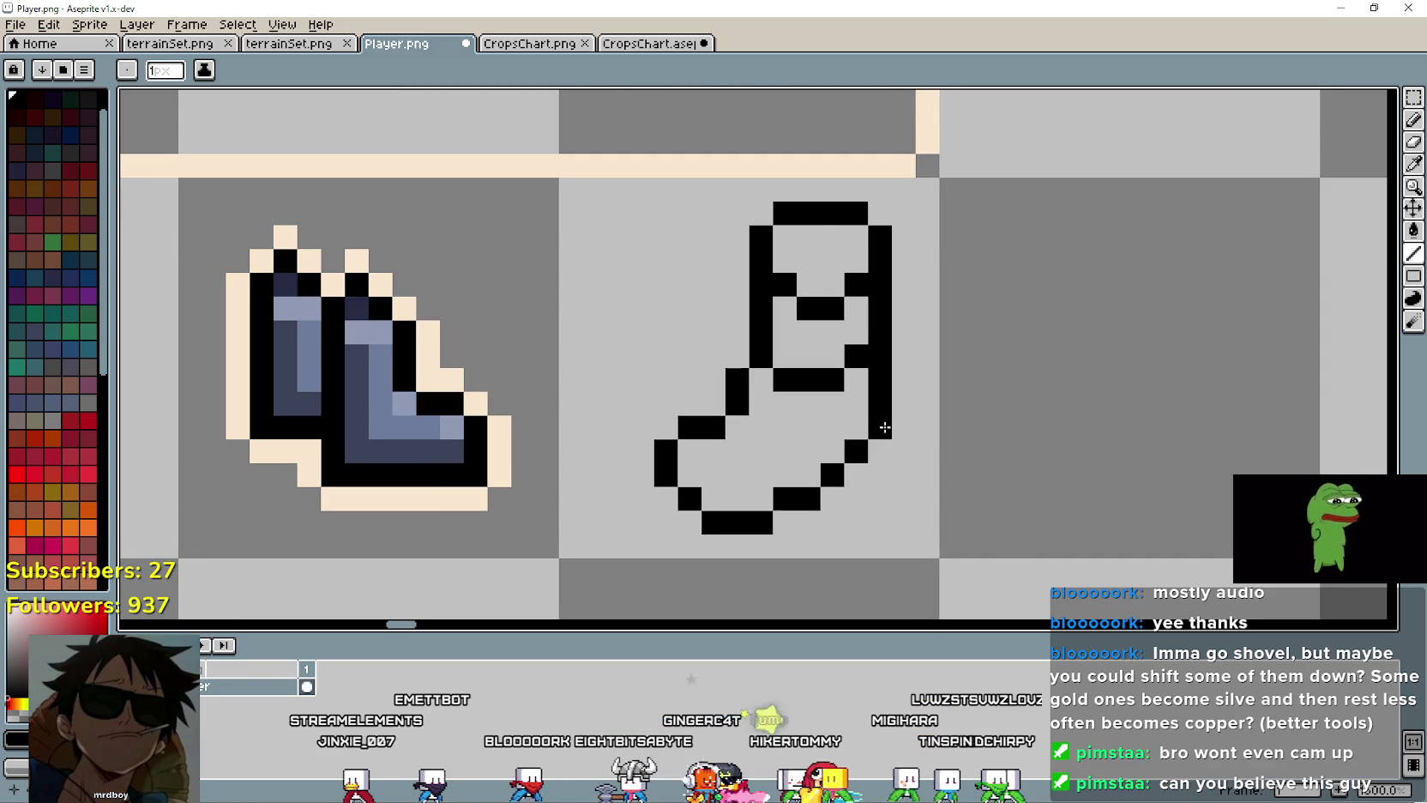
scroll(886, 427, "up", 1)
scroll(883, 429, "down", 3)
scroll(883, 431, "up", 1)
scroll(885, 432, "up", 1)
left_click(885, 440)
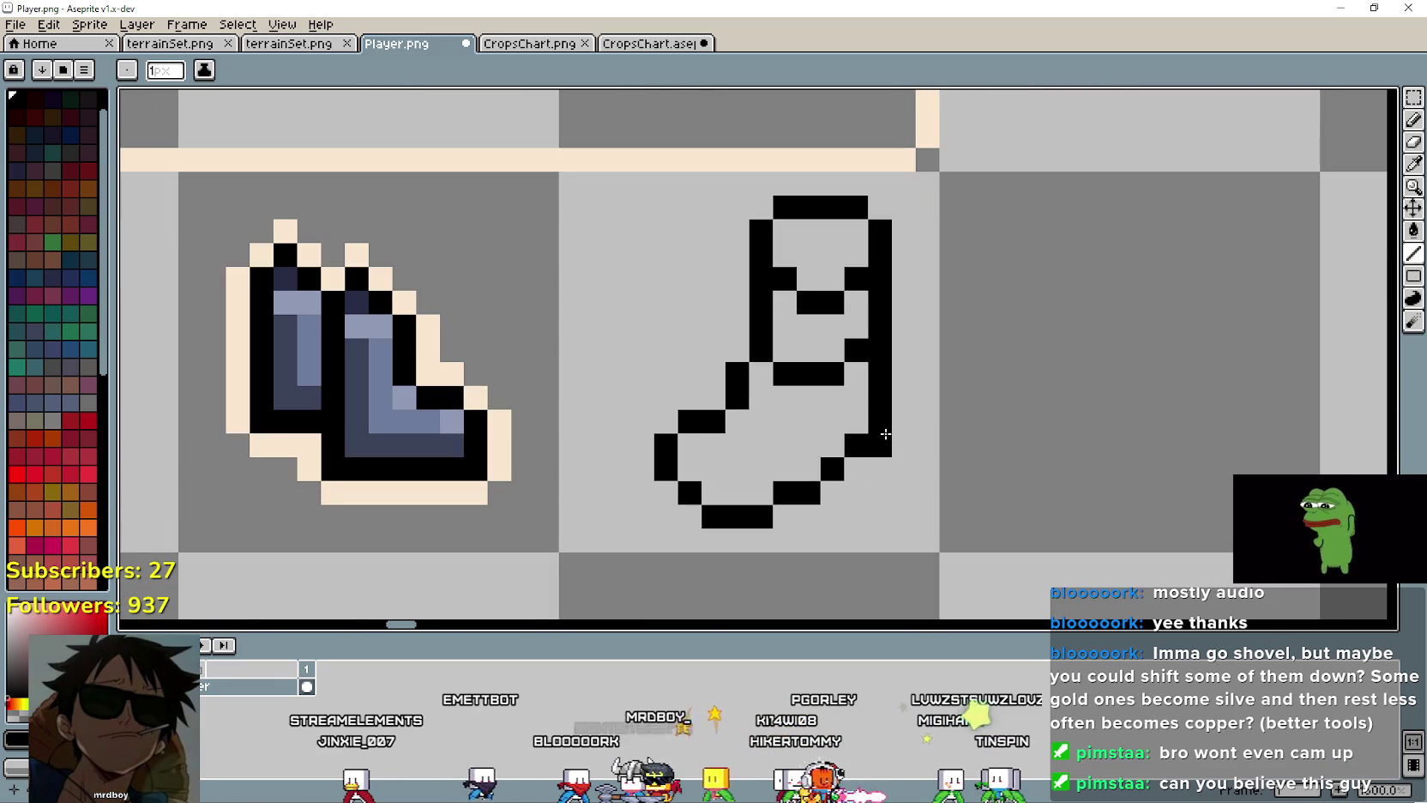
left_click(1416, 165)
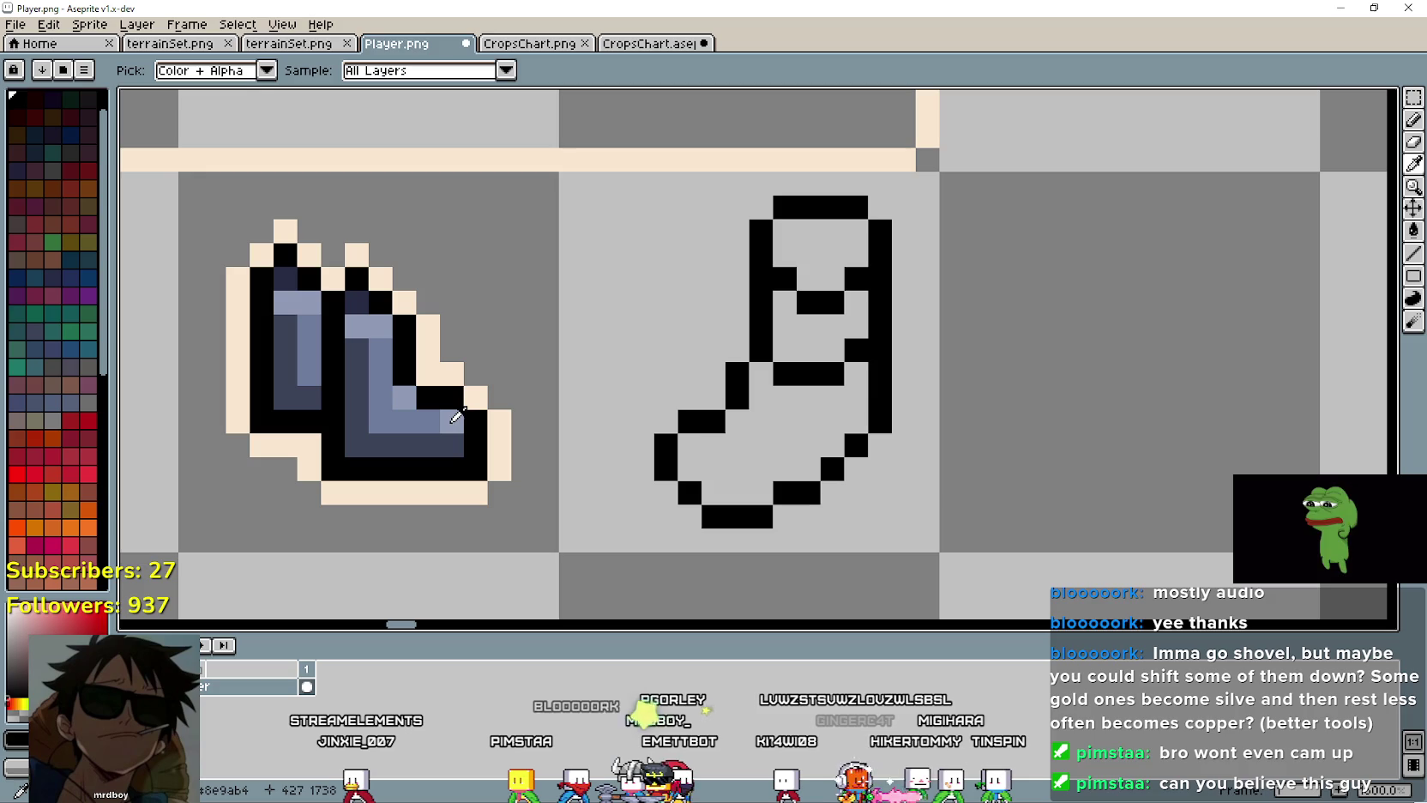
Step: Fill the sock's toe area with the lighter sampled blue-grey
key("b")
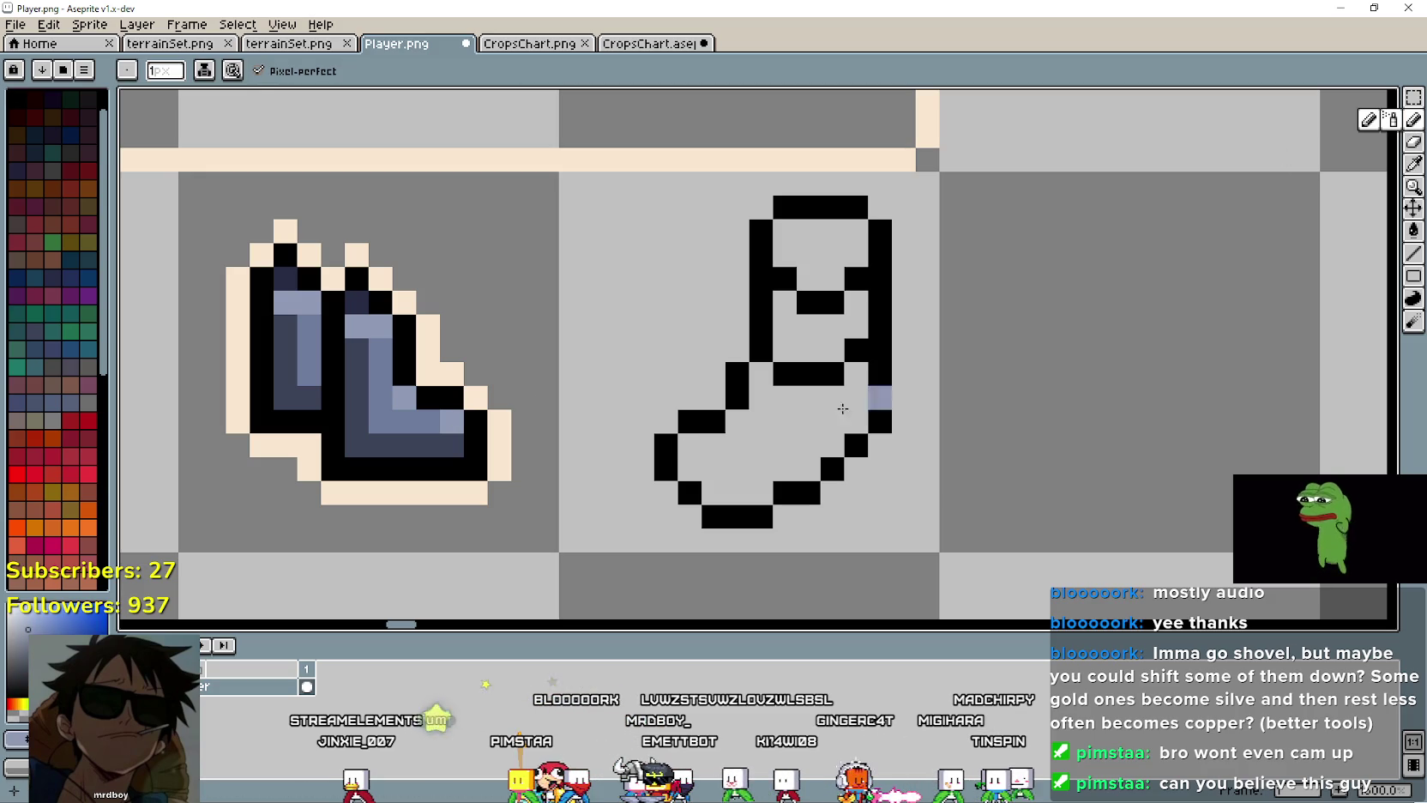
mouse_move(691, 444)
left_mouse_down()
mouse_move(720, 444)
mouse_move(745, 481)
left_mouse_up()
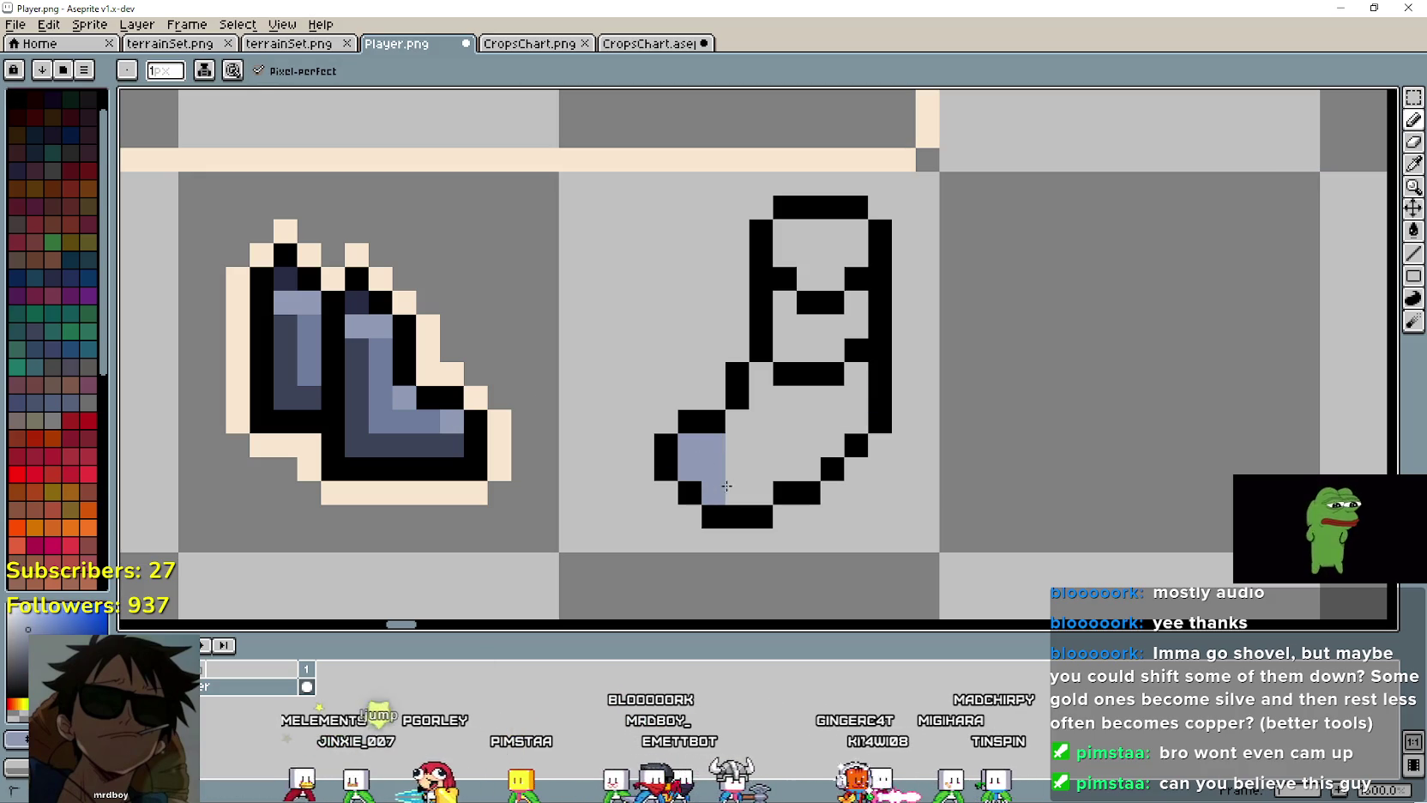
left_click(761, 492)
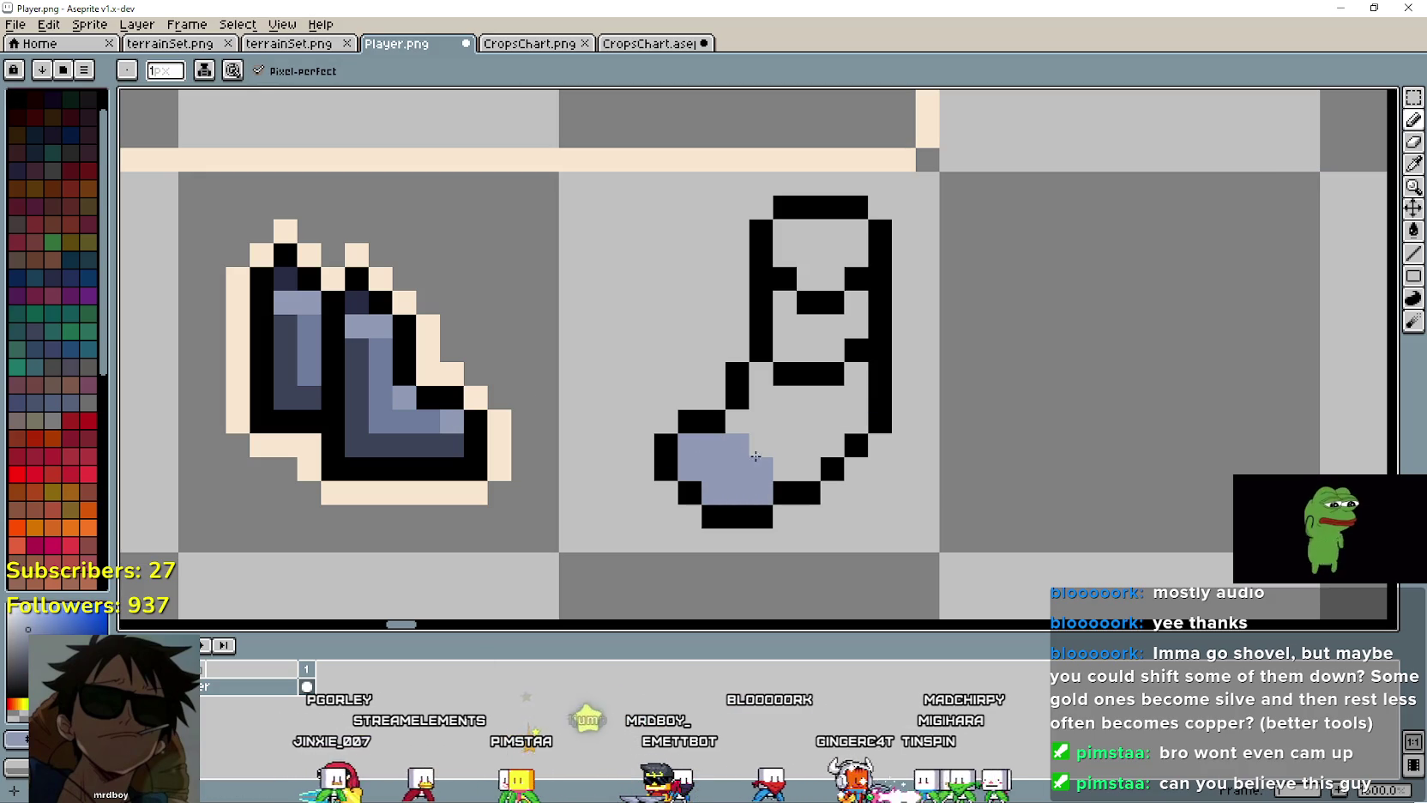
left_click(737, 422)
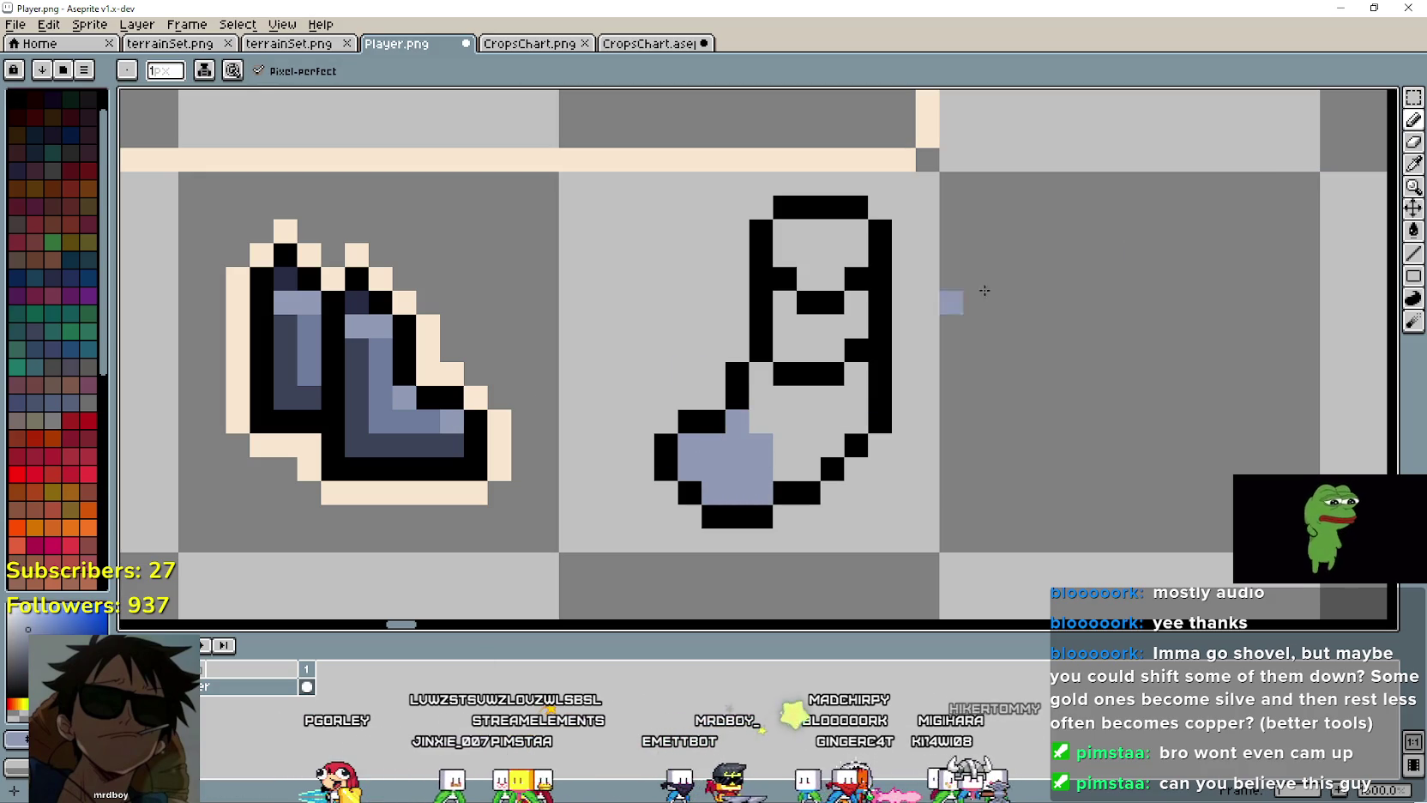
Step: Sample the boot's darker blue-grey and paint it up the sock's middle and leg
key("i")
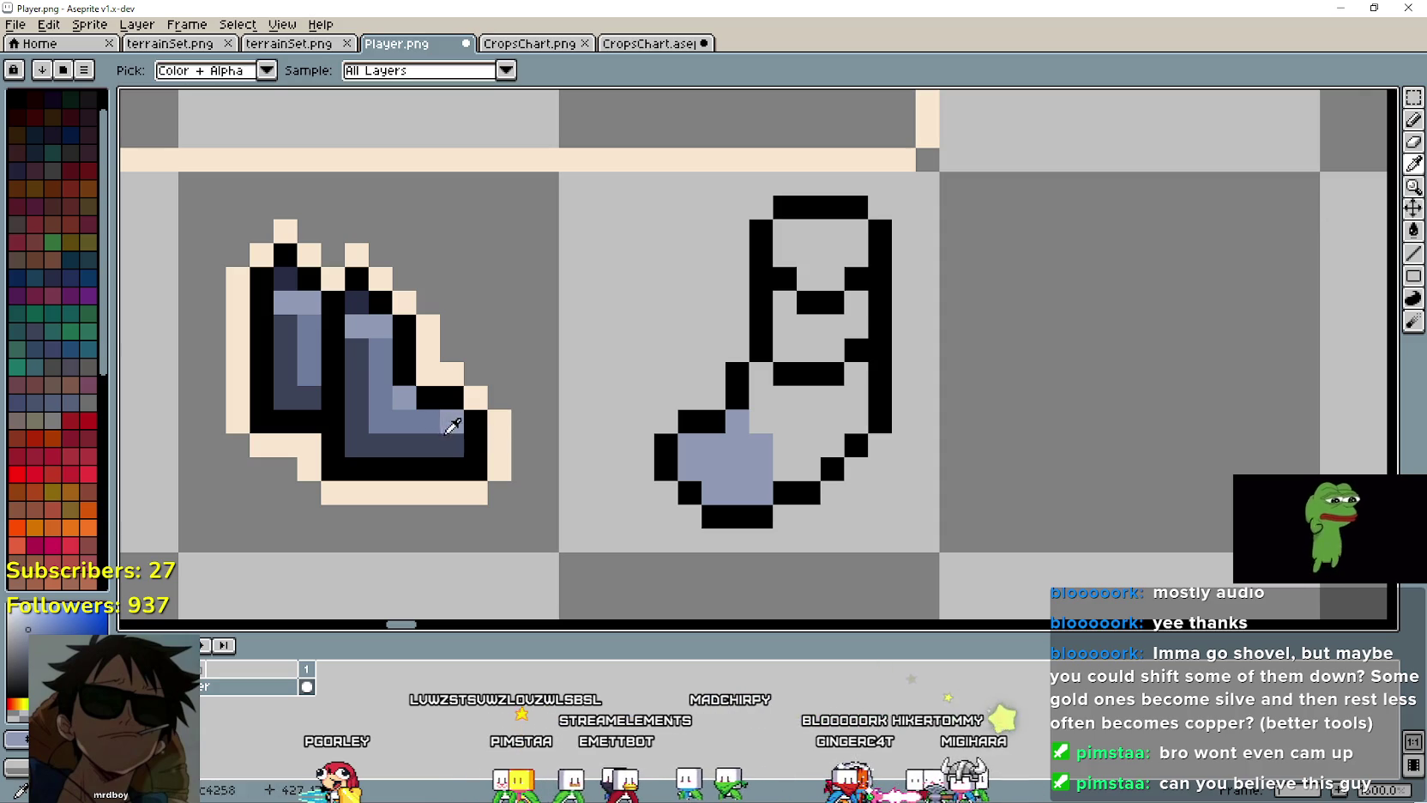
left_click(1414, 126)
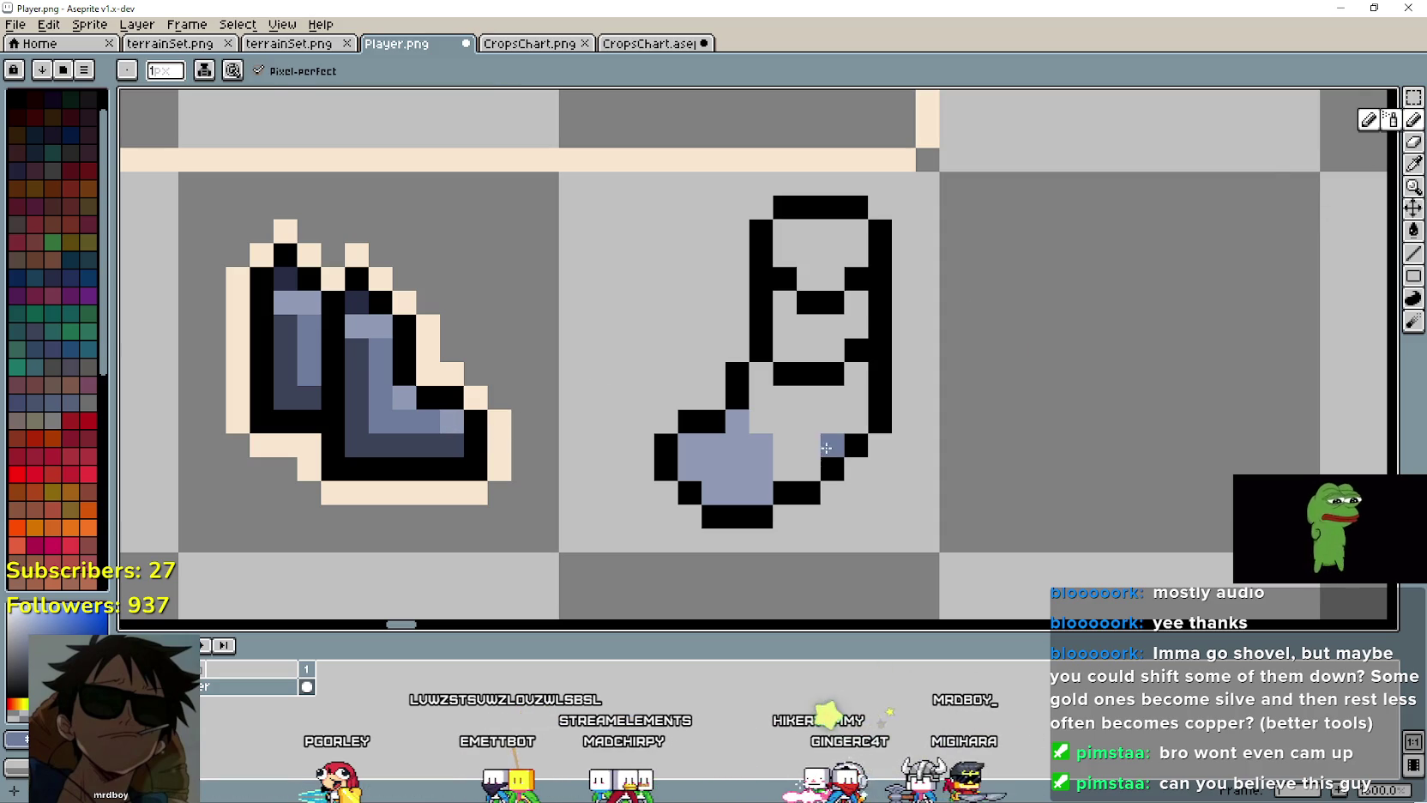
mouse_move(784, 470)
left_mouse_down()
mouse_move(776, 417)
mouse_move(814, 444)
left_mouse_up()
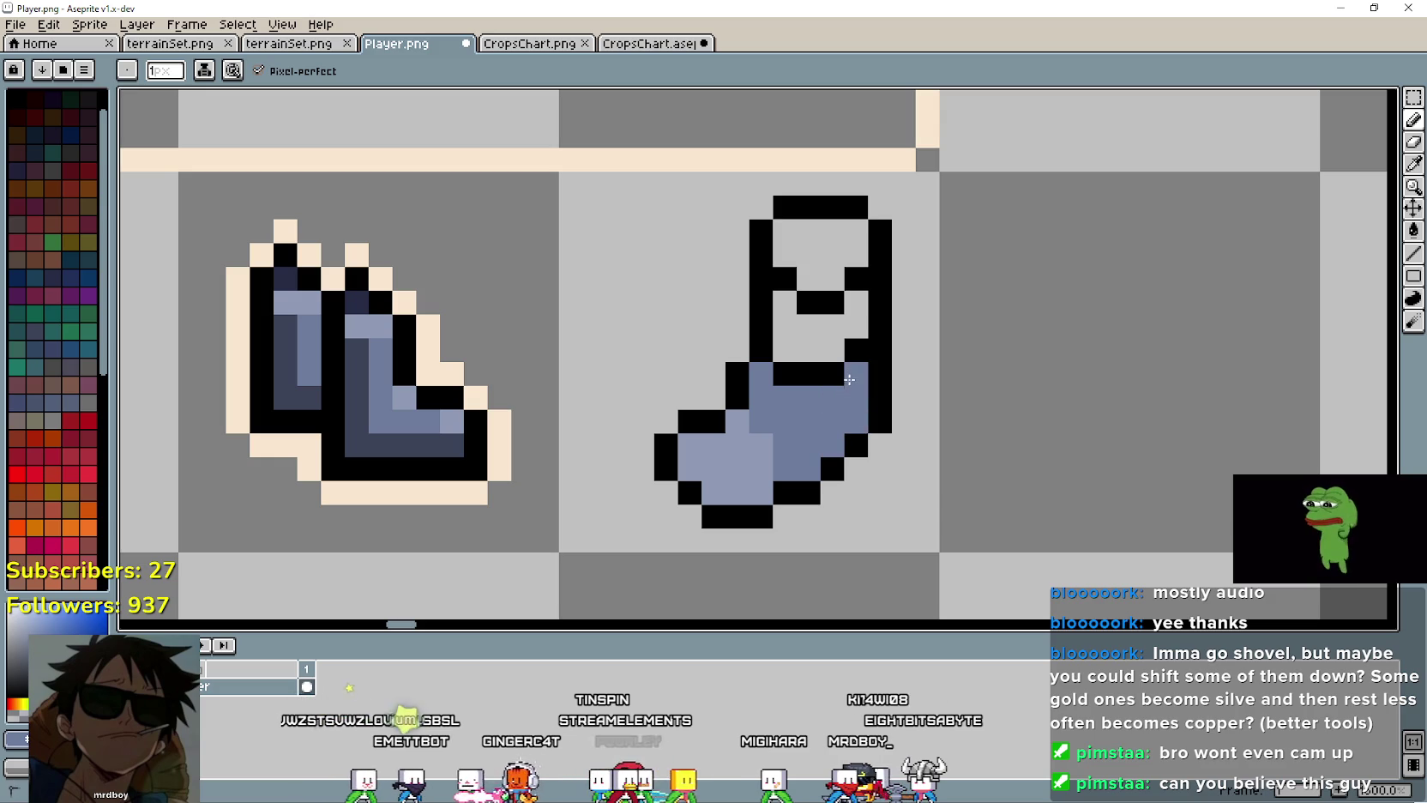
scroll(822, 423, "up", 2)
left_click(835, 409)
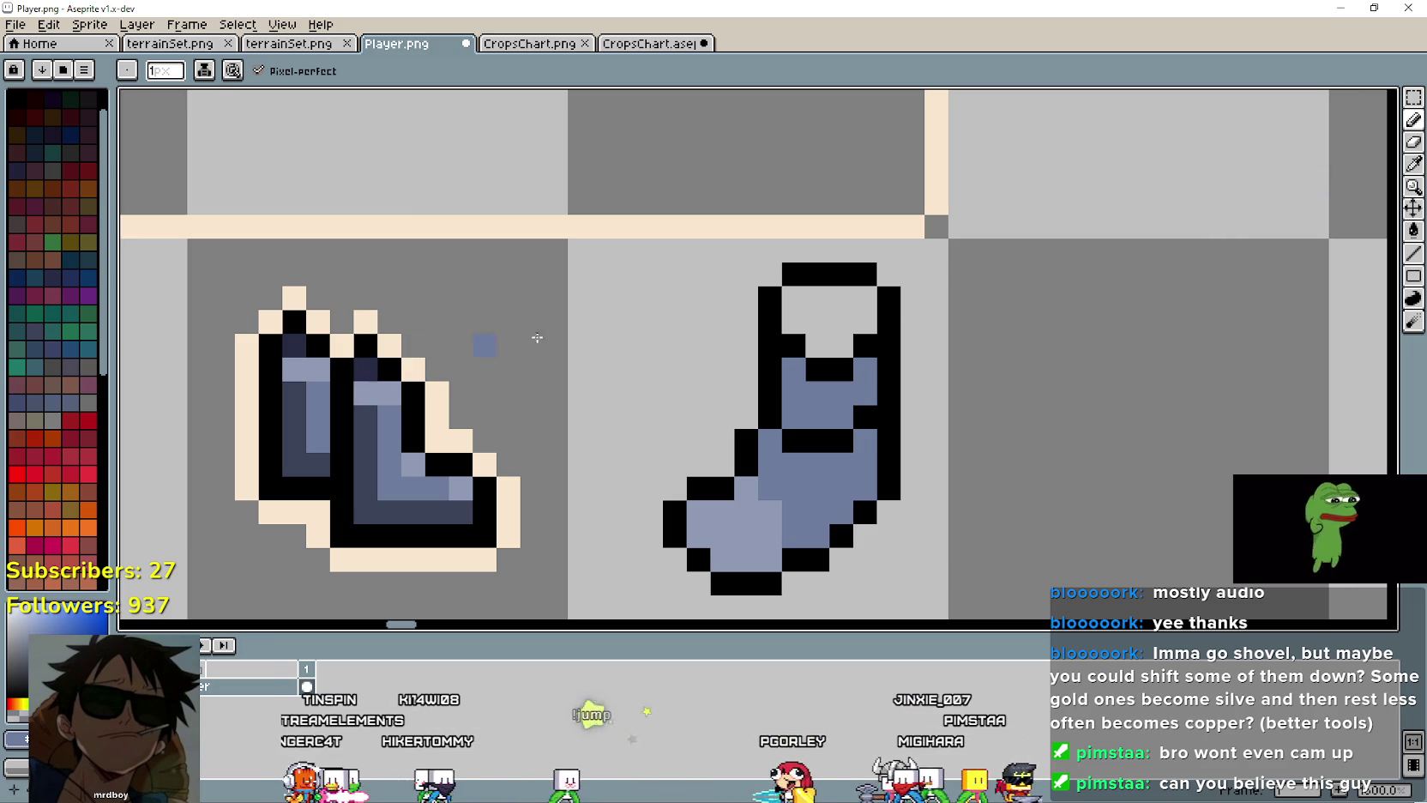
Step: Paint two dark navy pixels into the top of the sock's cuff
left_click(1413, 164)
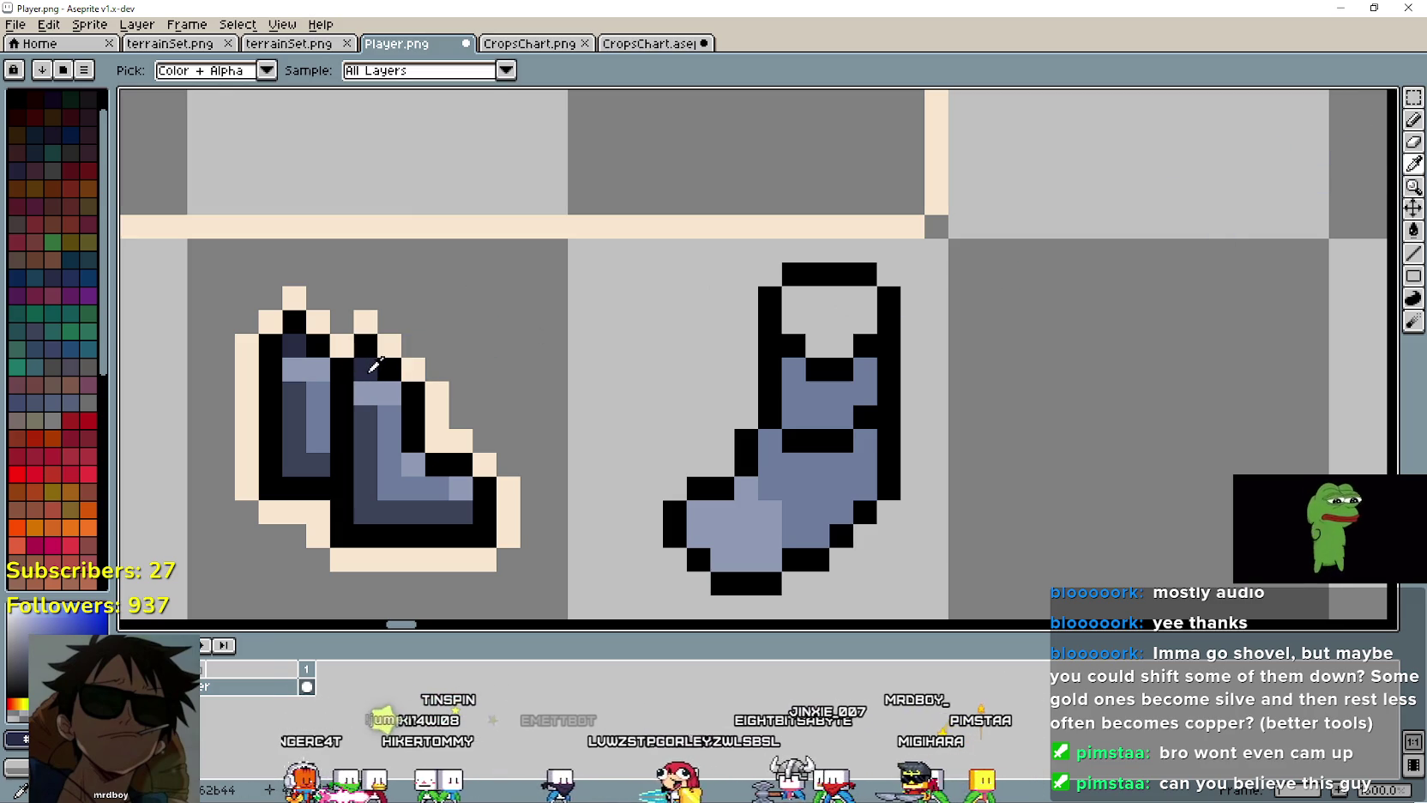
key("b")
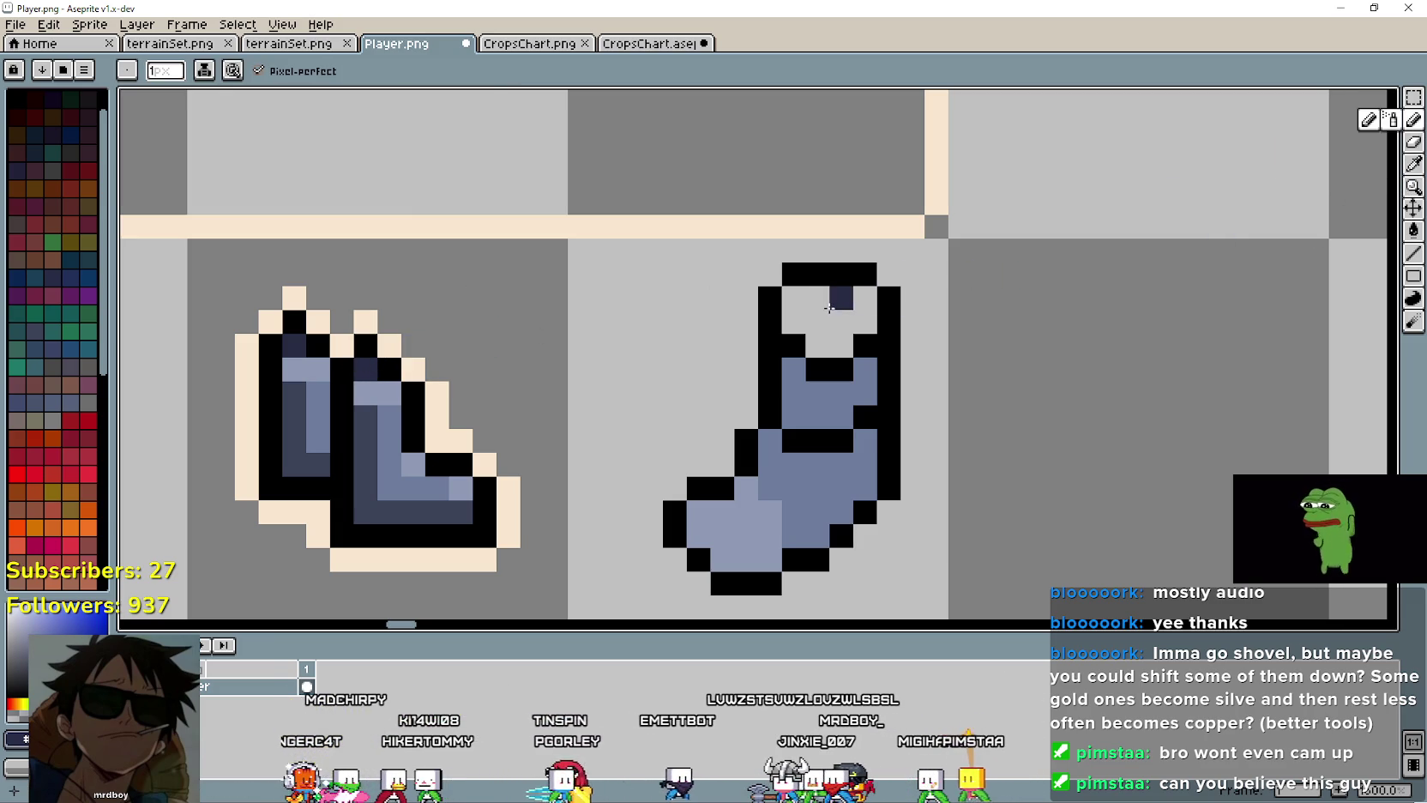
left_click(817, 298)
left_click(855, 307)
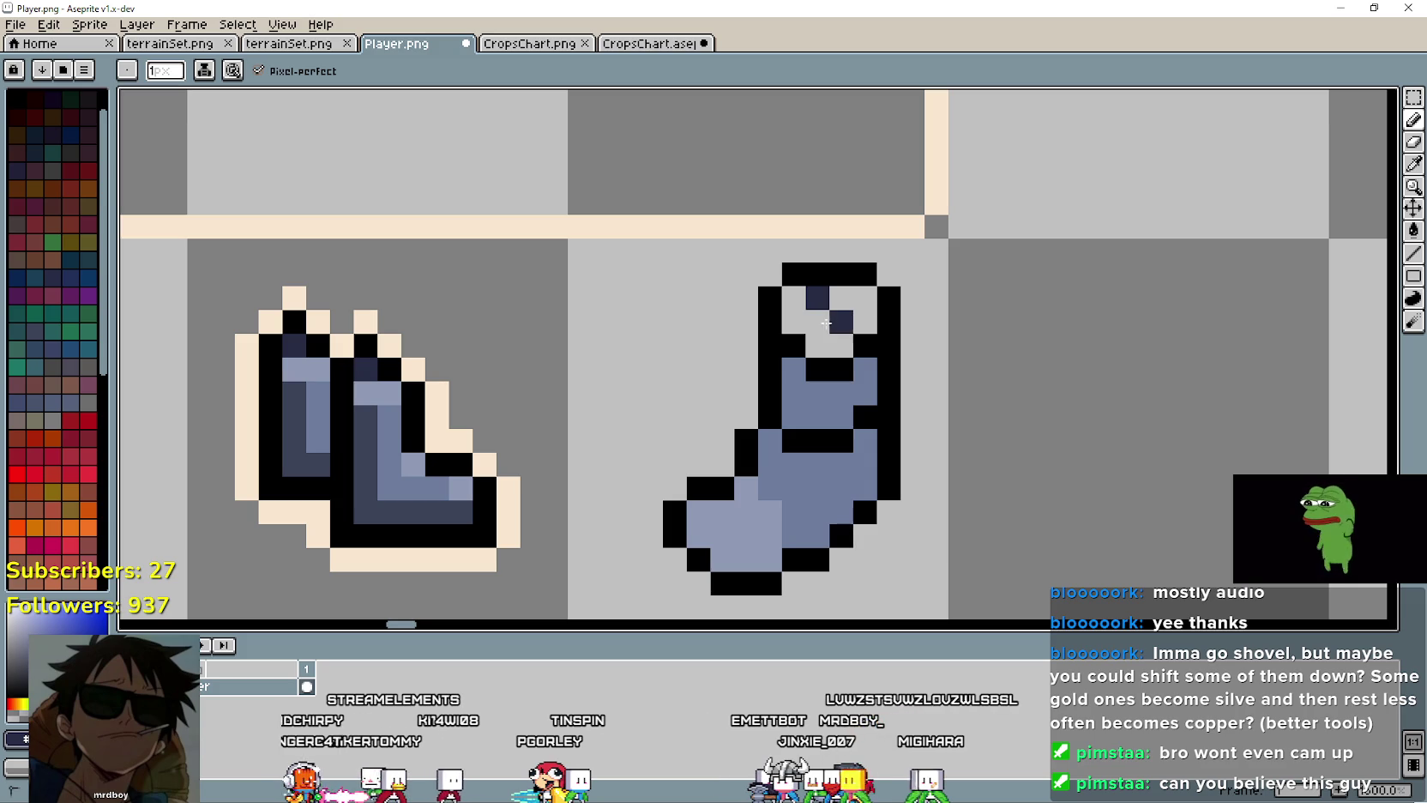
scroll(807, 470, "down", 3)
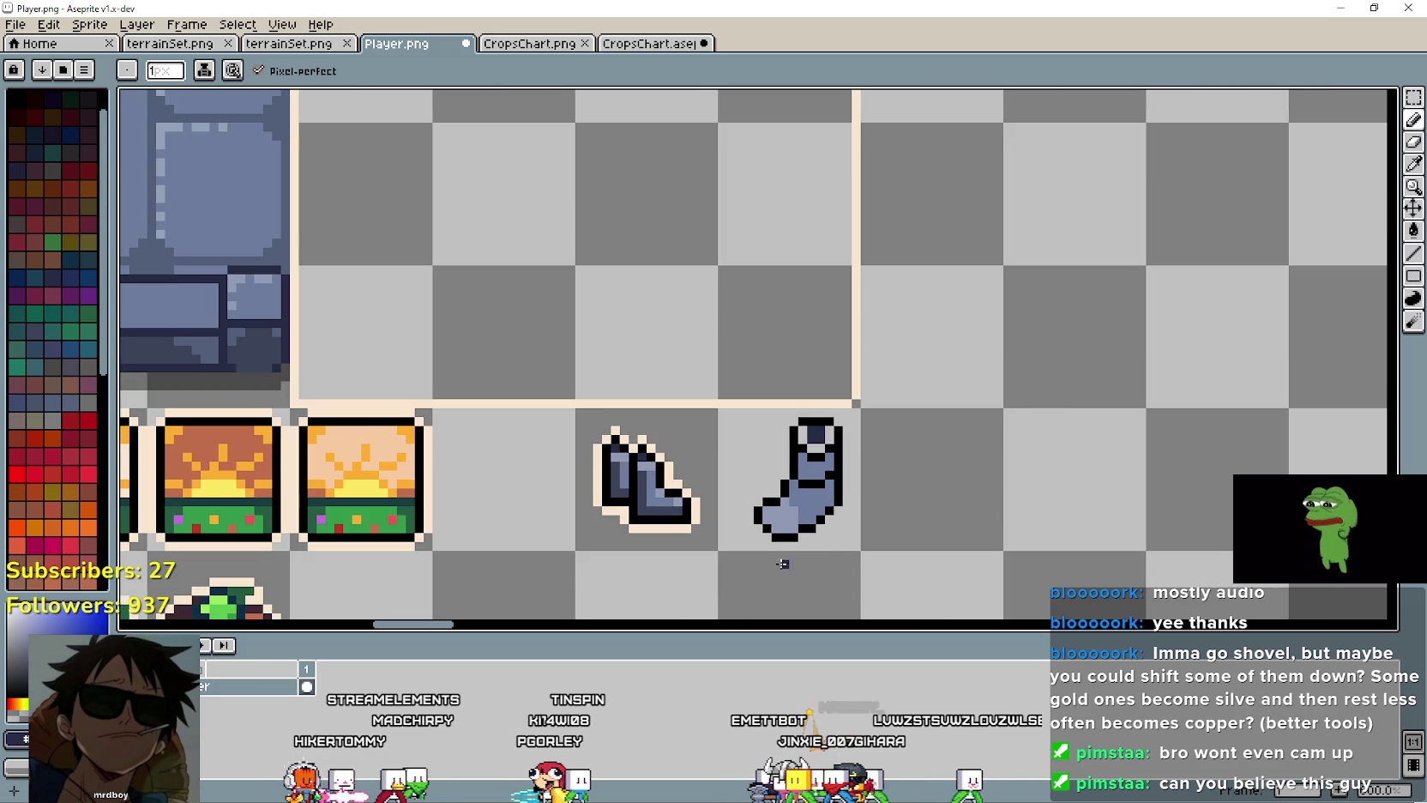
scroll(783, 564, "down", 1)
scroll(1075, 347, "up", 2)
scroll(1075, 347, "down", 1)
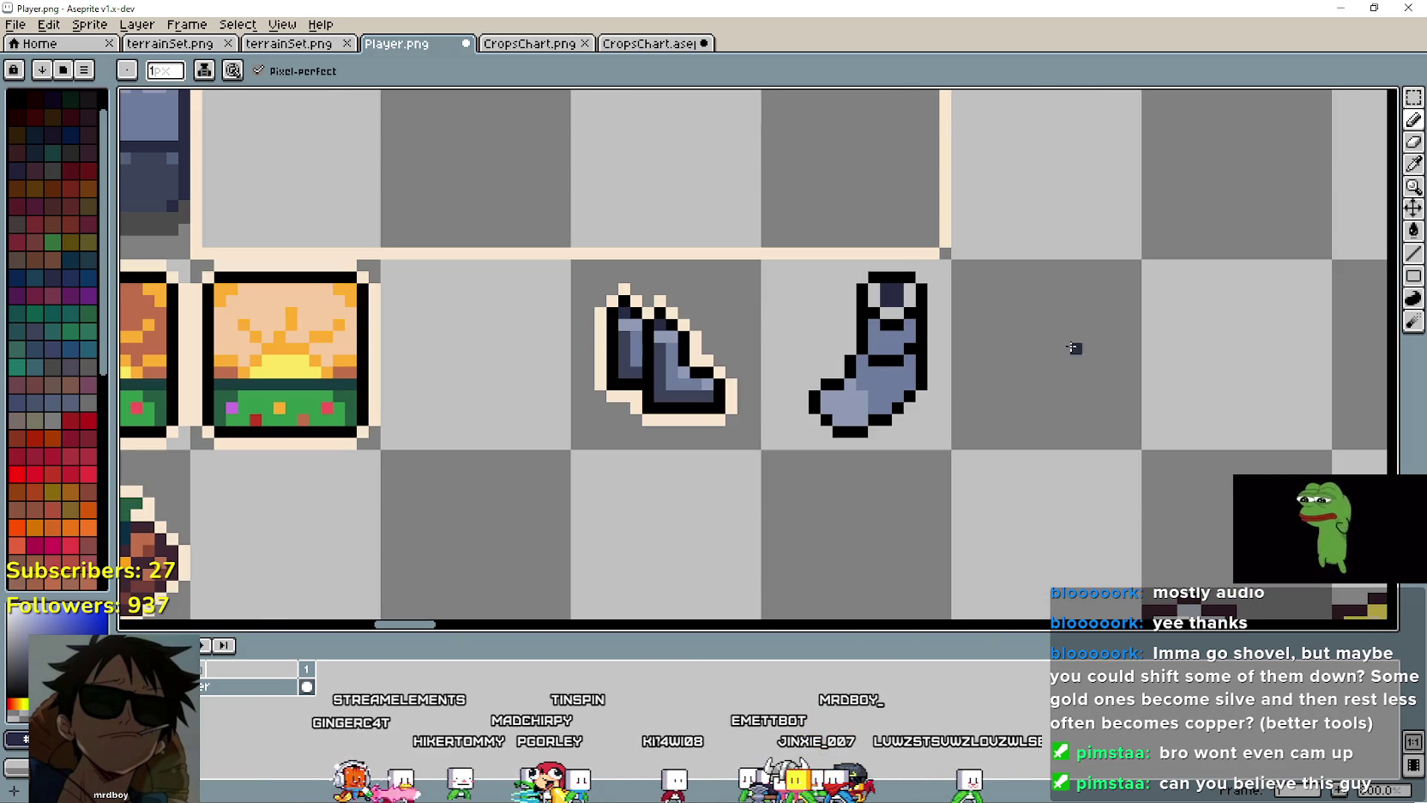
scroll(941, 375, "up", 1)
scroll(941, 375, "up", 1)
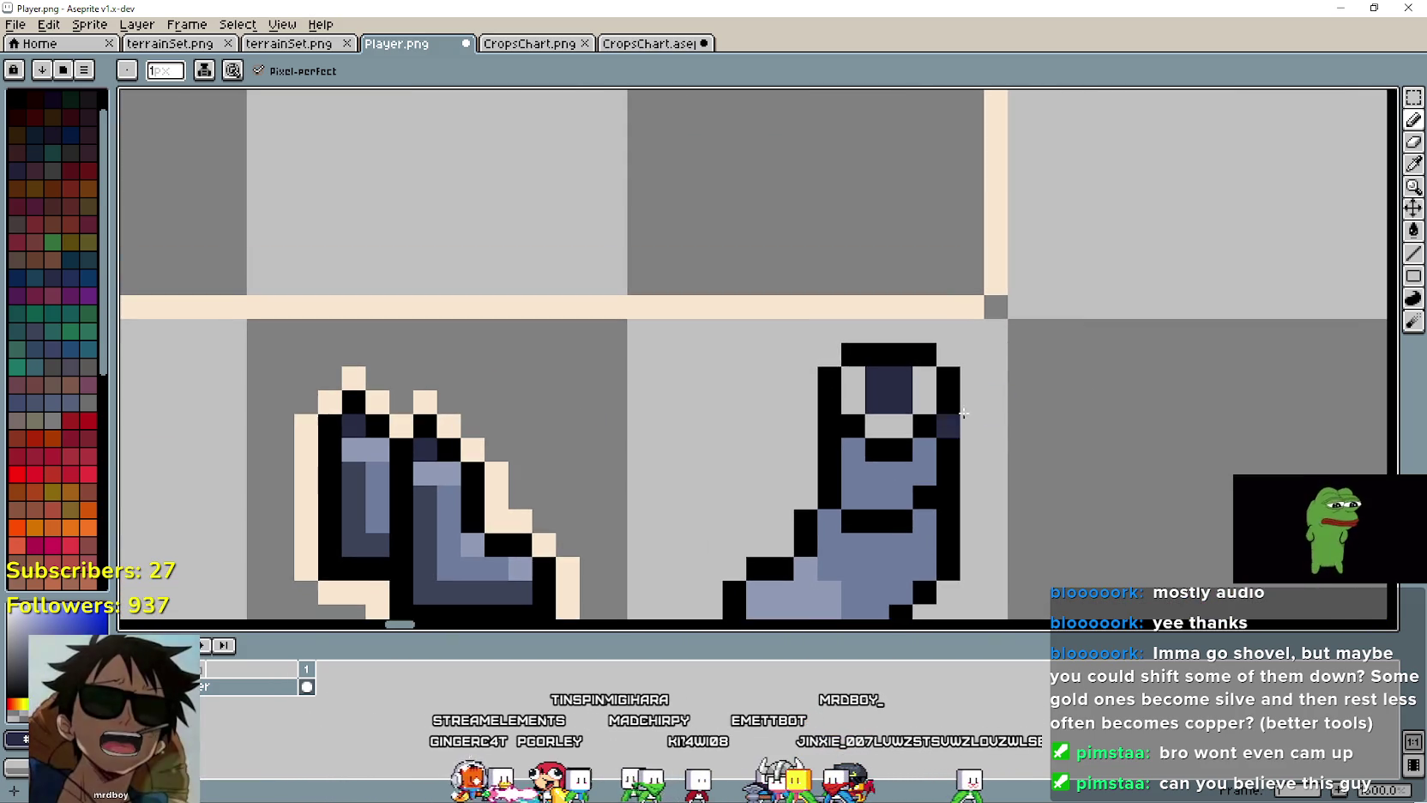
scroll(1138, 376, "down", 3)
scroll(828, 532, "down", 1)
scroll(834, 366, "up", 1)
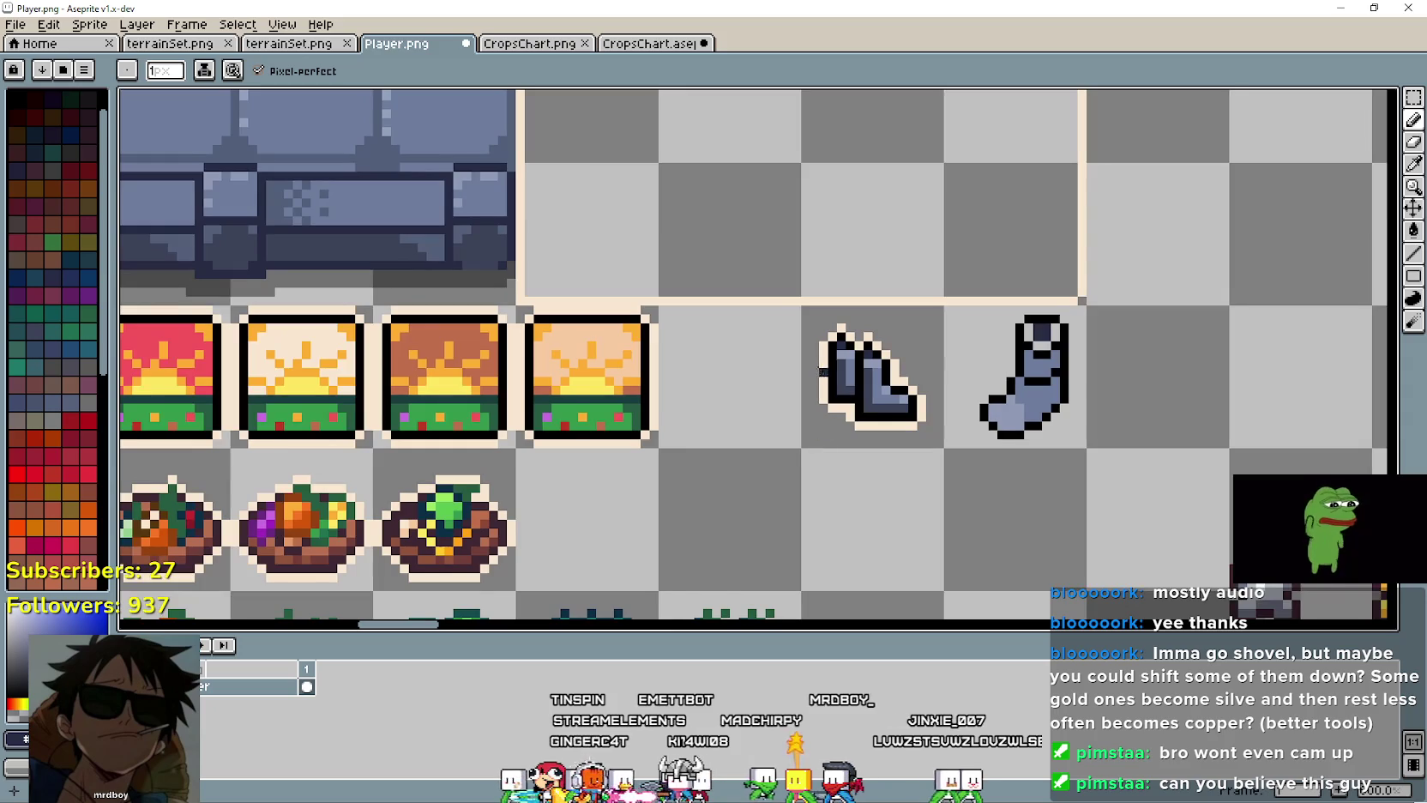
scroll(772, 356, "up", 1)
scroll(719, 348, "up", 1)
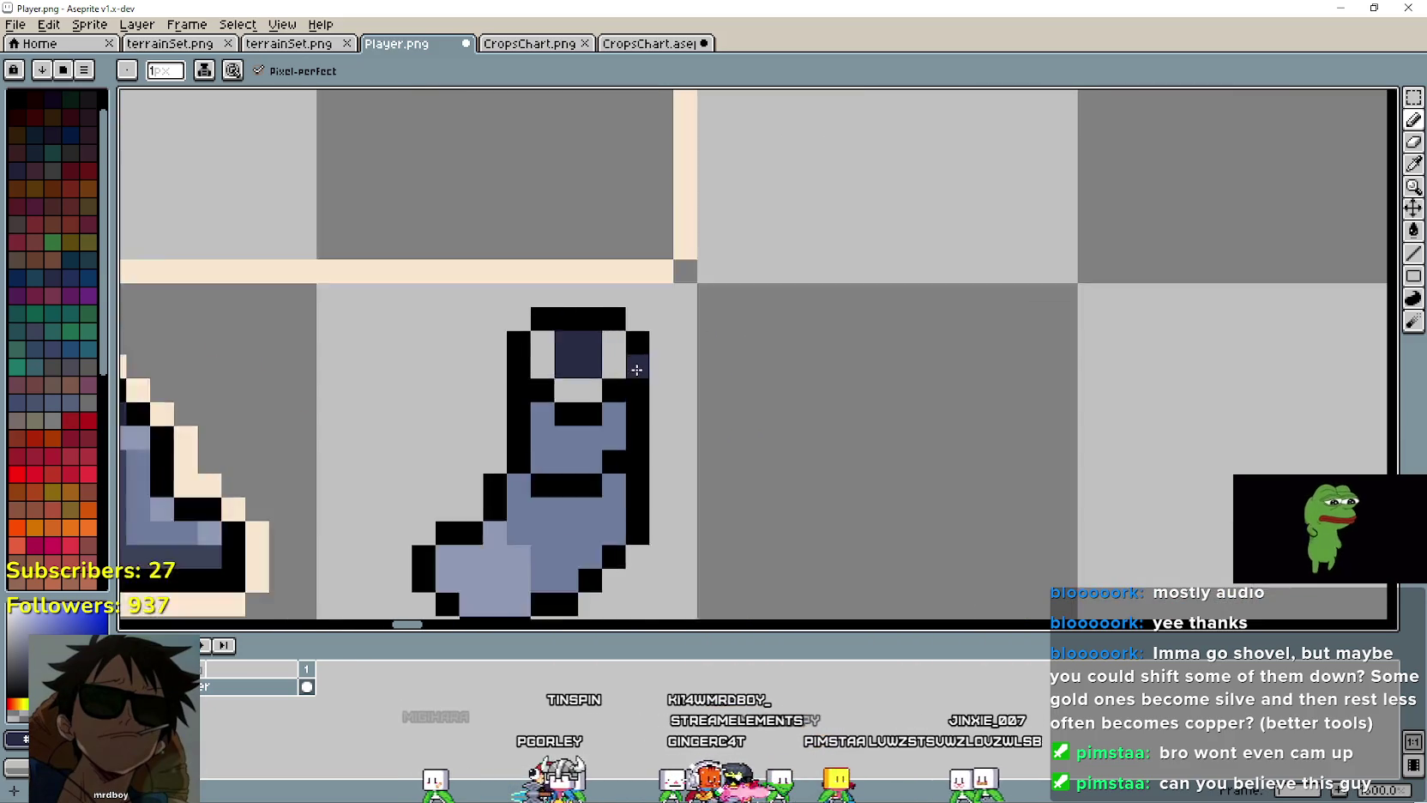
scroll(566, 360, "up", 1)
Step: Frame the navy cuff pixels with light blue-grey sampled from the boot
left_click(549, 364)
scroll(948, 399, "down", 2)
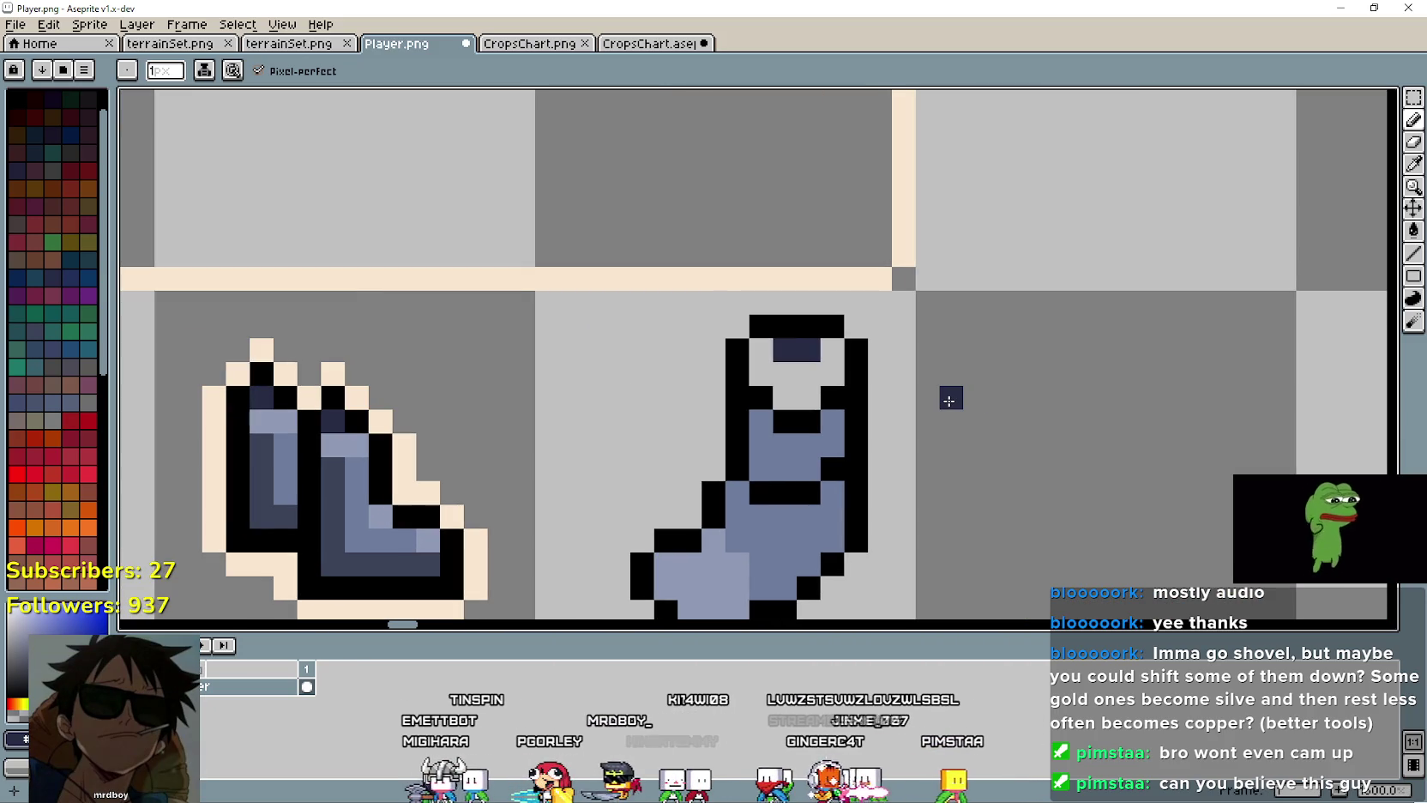
scroll(948, 400, "down", 1)
key("i")
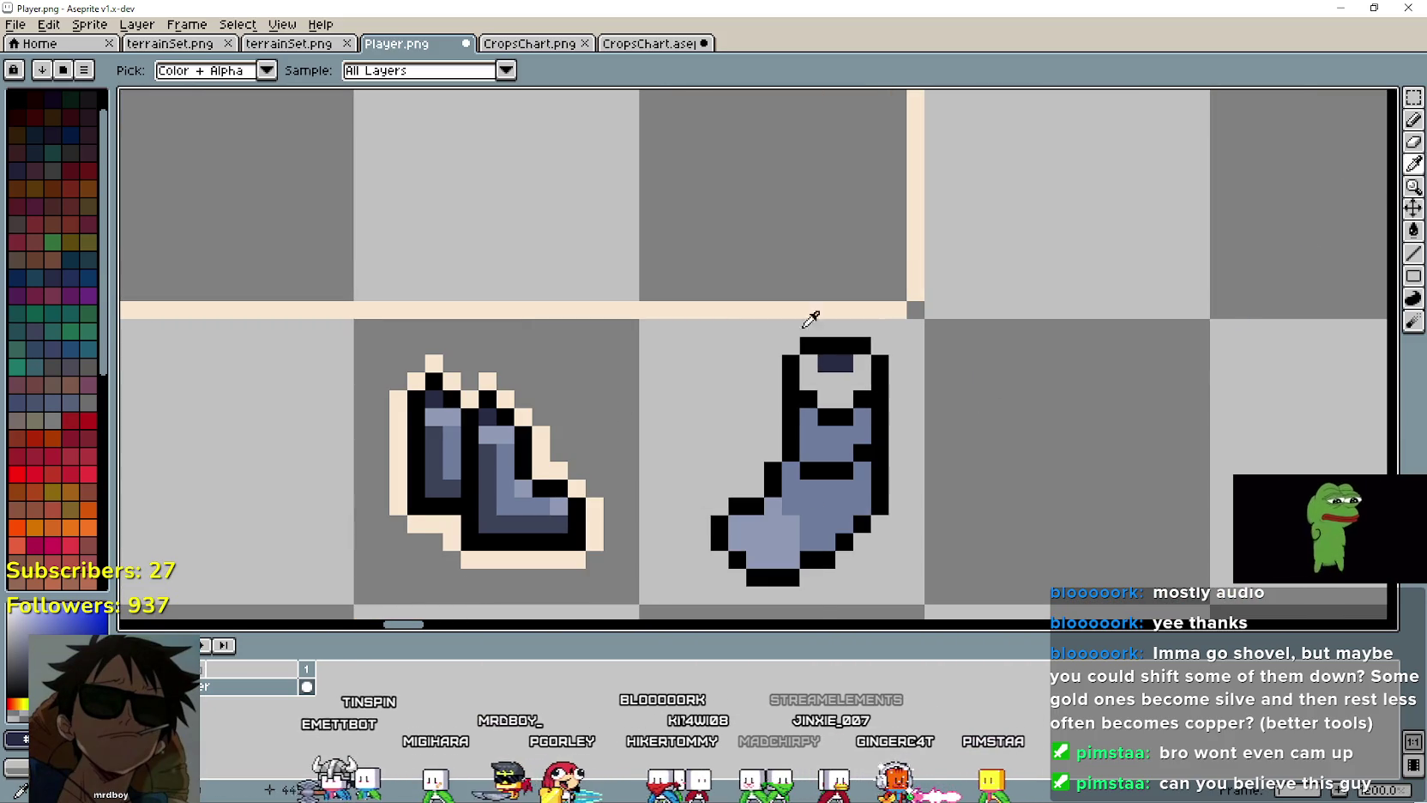
scroll(512, 431, "up", 1)
left_click(512, 432)
key("b")
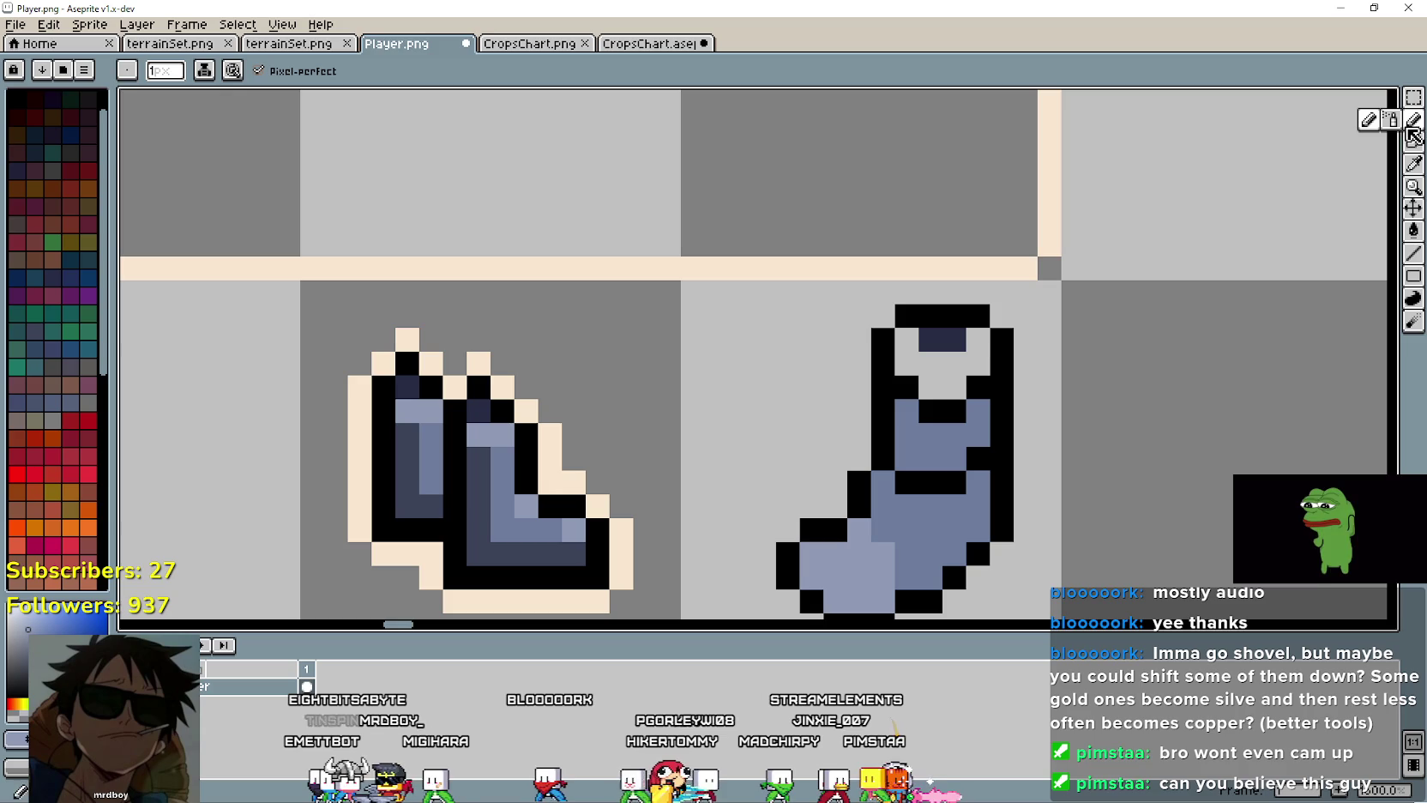
left_click(1006, 362)
left_click(977, 339)
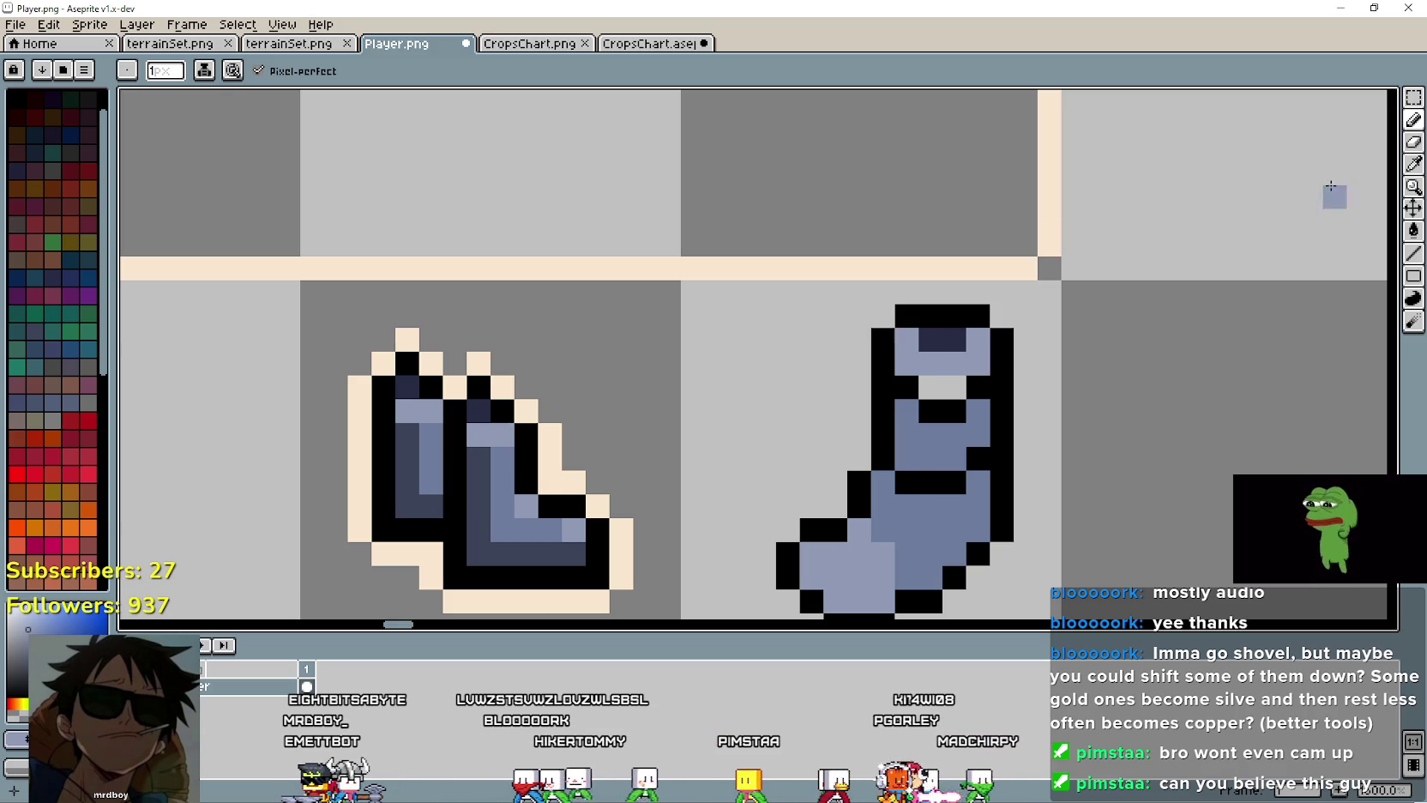
Step: Sample another blue-grey shade from the boot as the drawing colour
left_click(1413, 166)
left_click(470, 490)
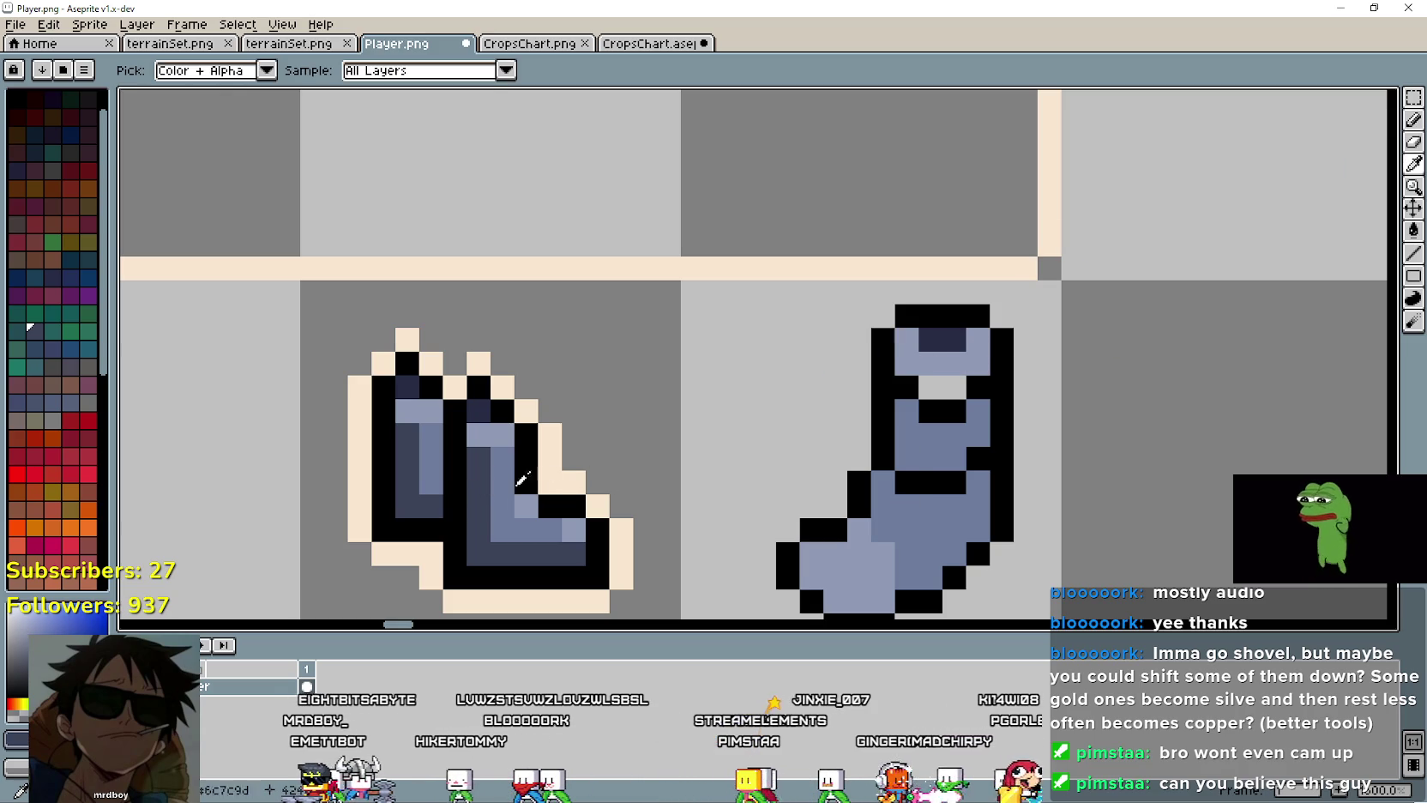
left_click(1415, 121)
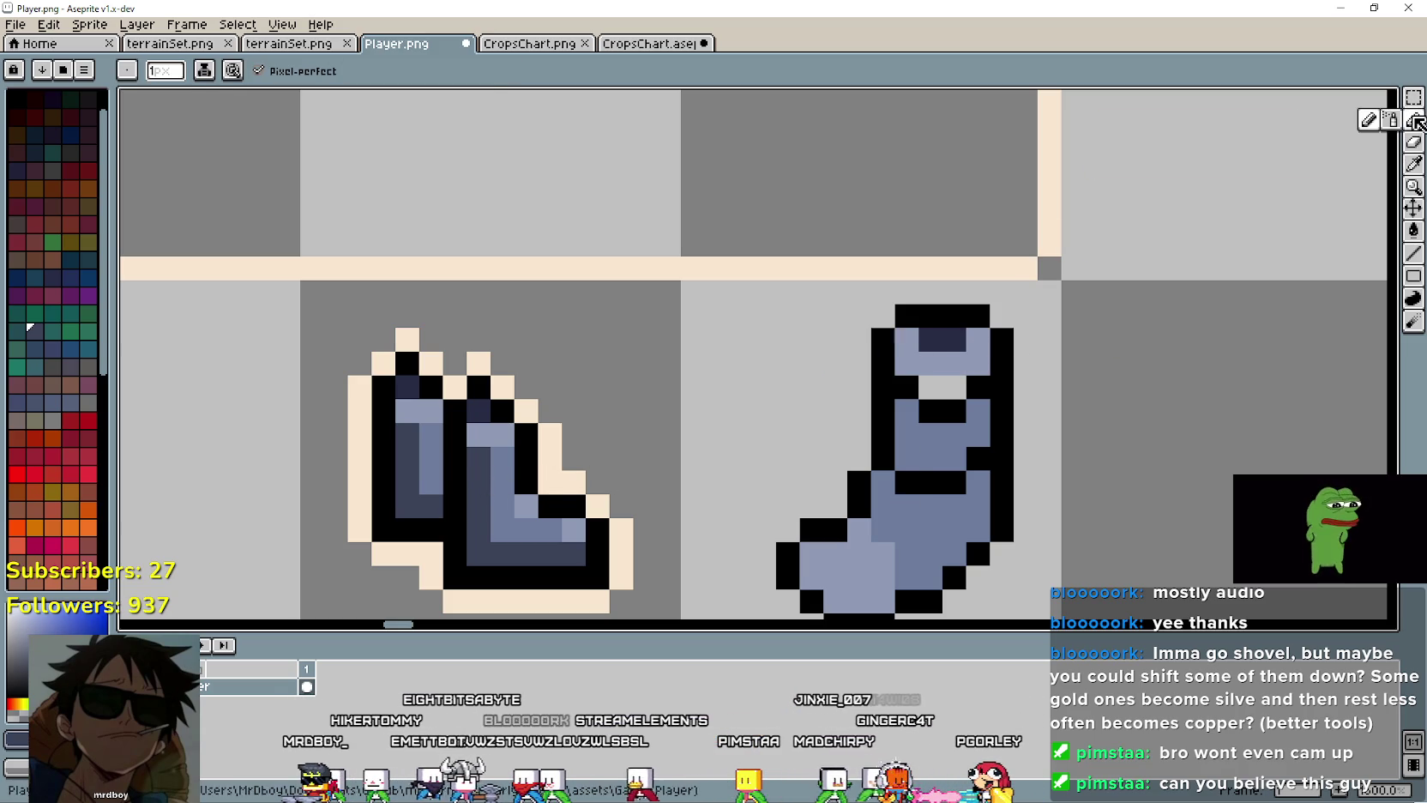
Step: Zoom in and out on the sock to compare its shading with the boot
scroll(937, 390, "down", 2)
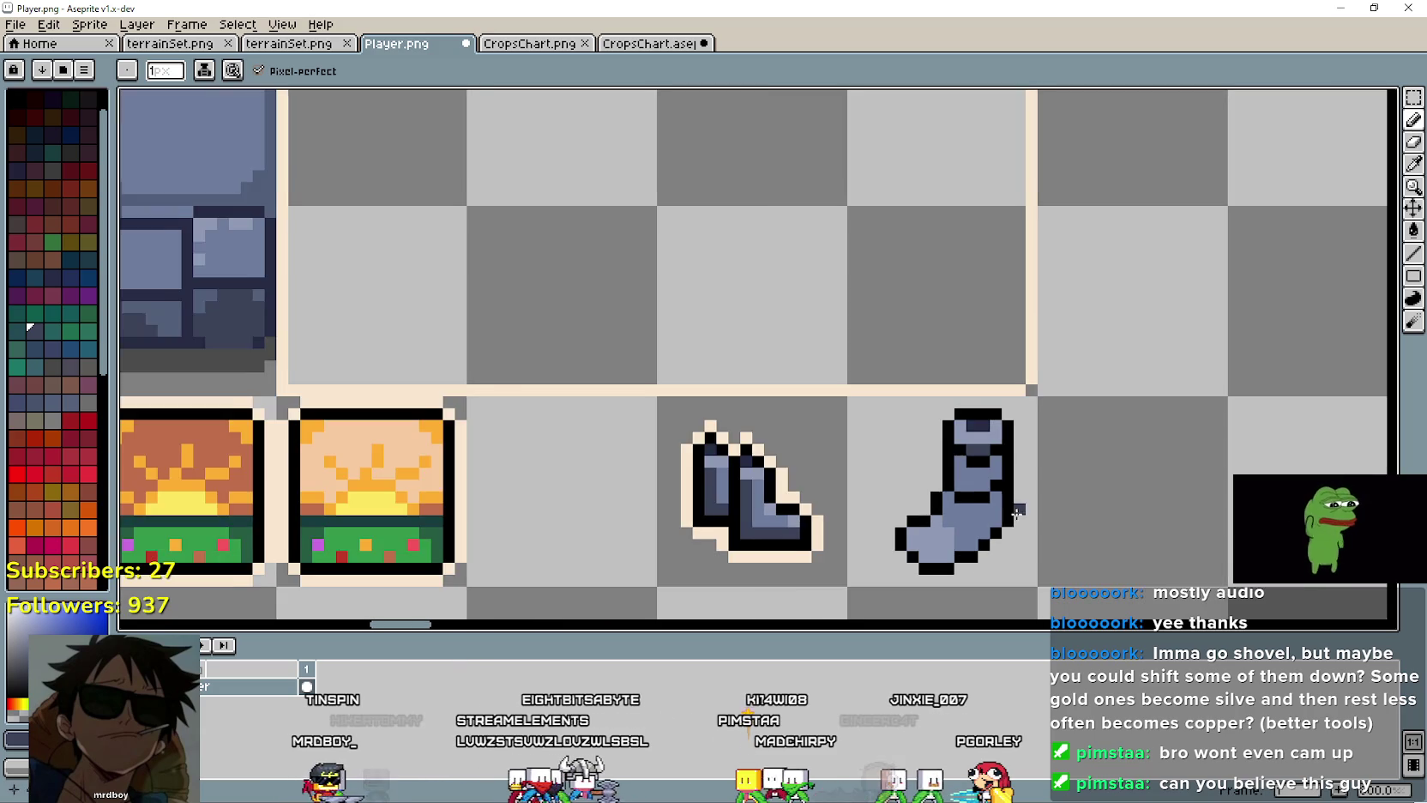
scroll(1092, 427, "up", 1)
scroll(969, 429, "up", 1)
scroll(847, 431, "up", 1)
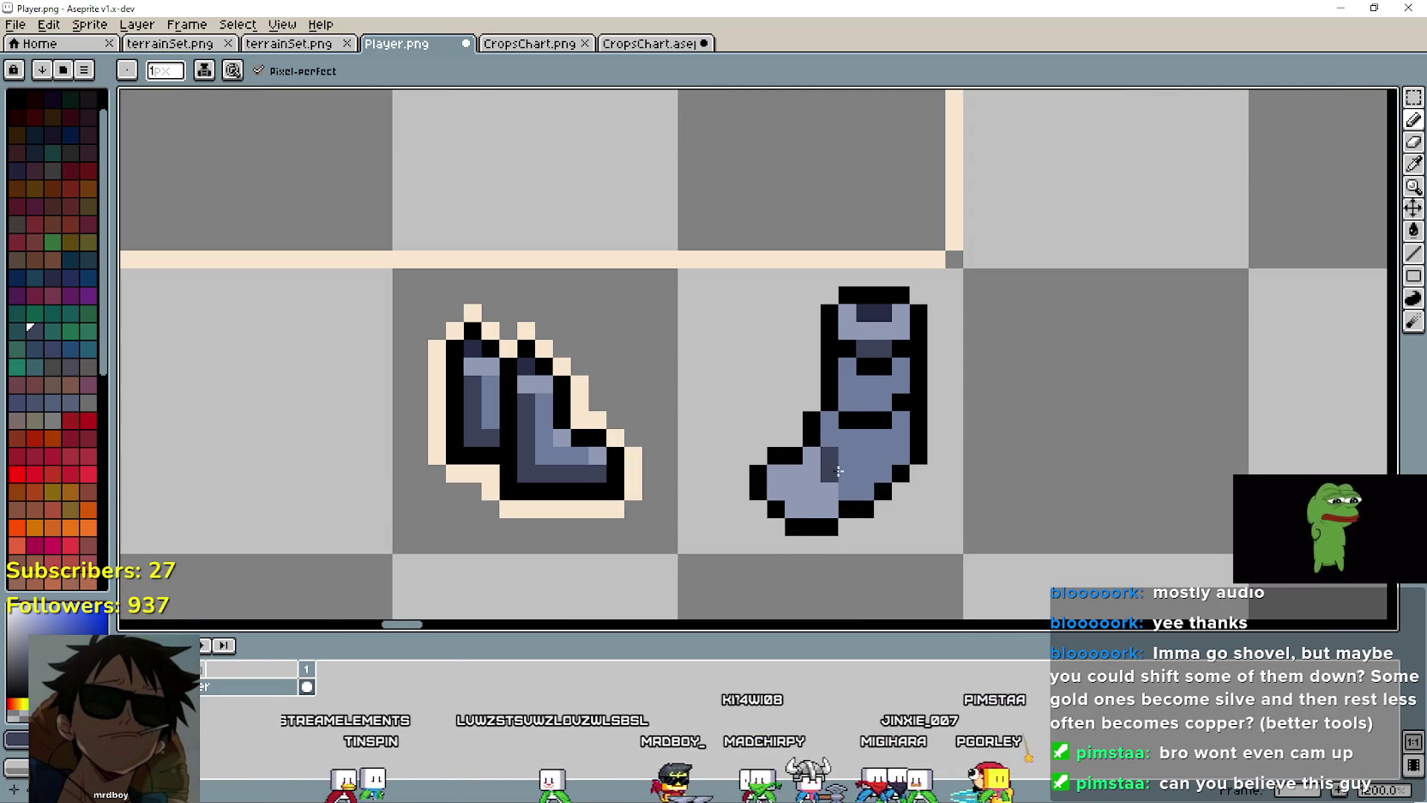
scroll(887, 465, "up", 1)
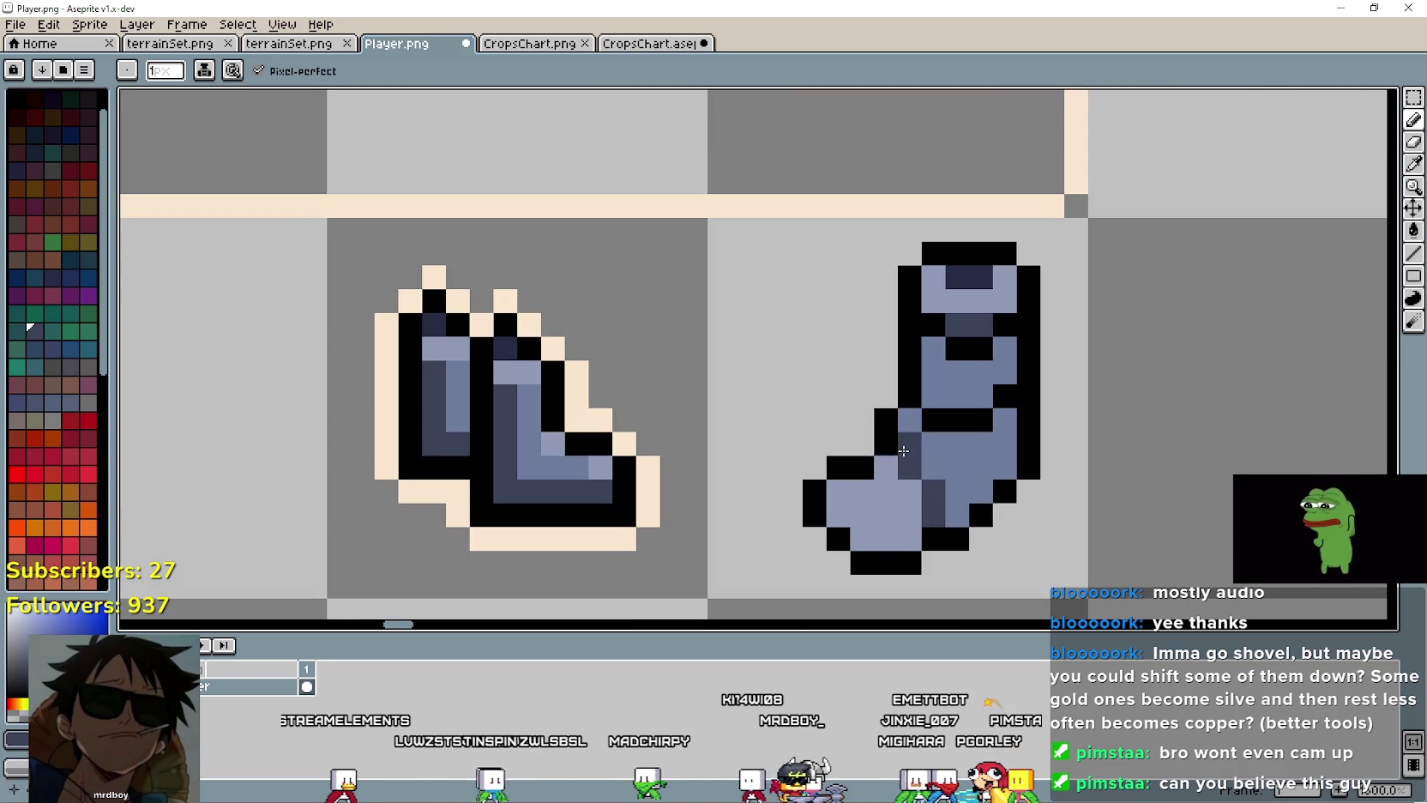
scroll(1128, 507, "down", 3)
scroll(1150, 523, "up", 1)
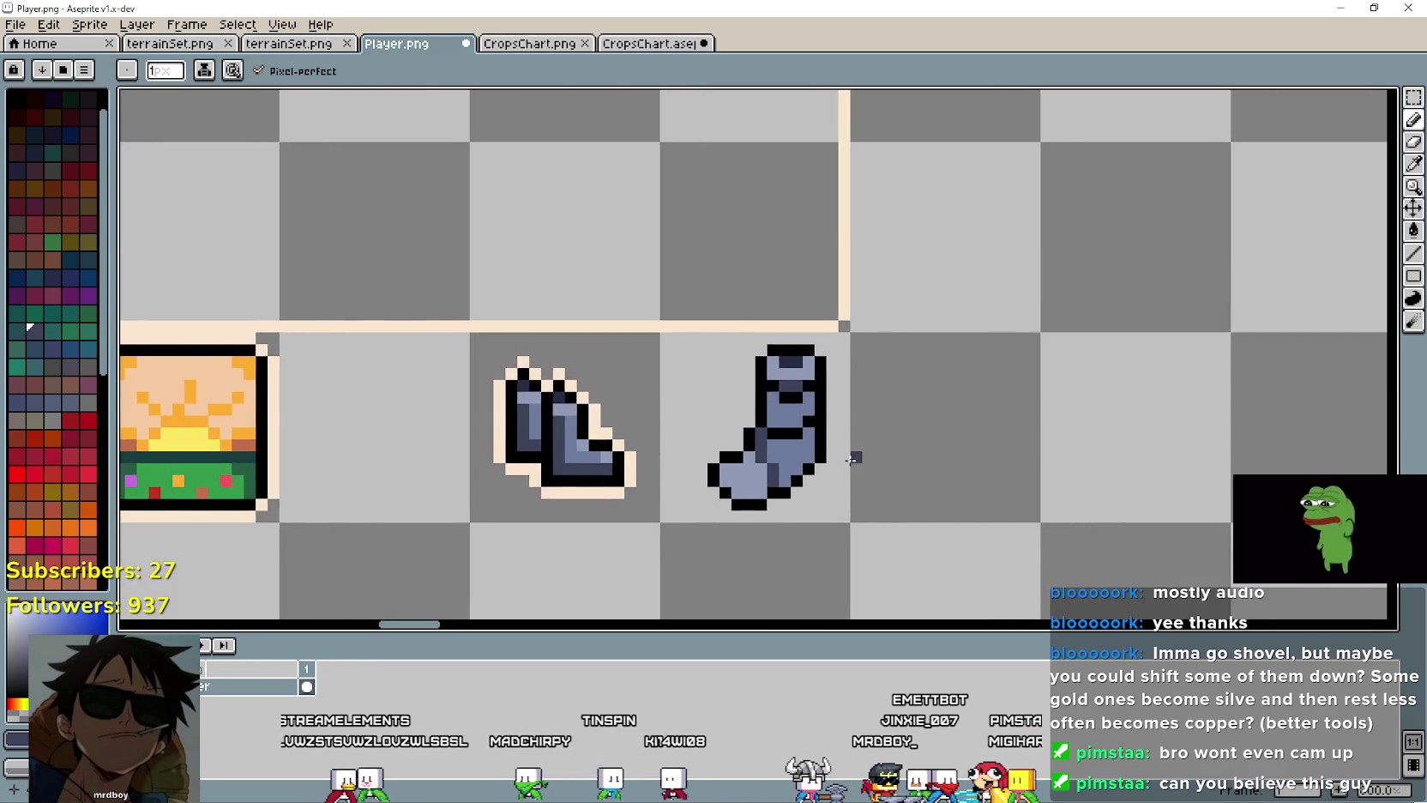
scroll(849, 455, "up", 1)
scroll(781, 417, "up", 1)
scroll(998, 468, "down", 2)
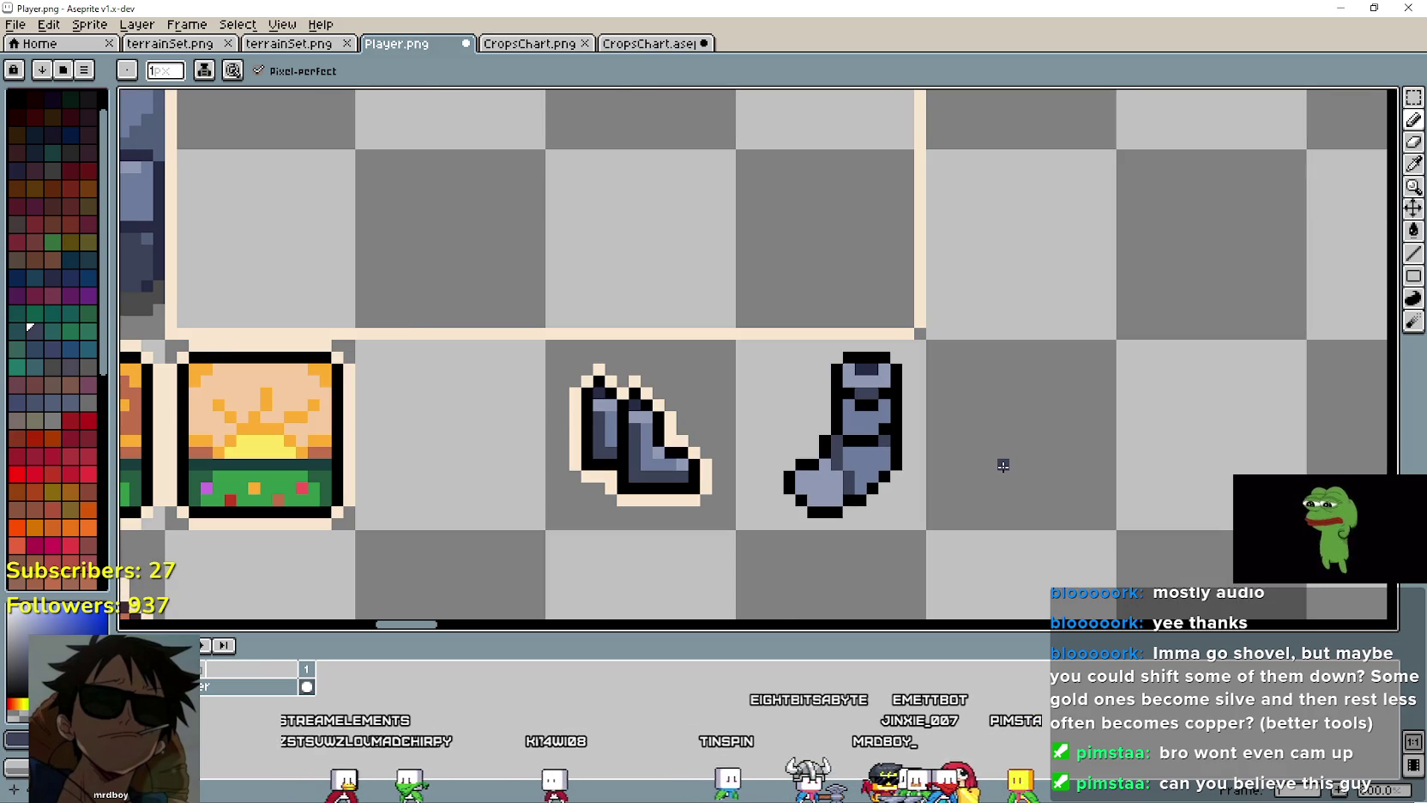
scroll(1003, 465, "down", 2)
scroll(1013, 392, "up", 1)
scroll(969, 368, "up", 1)
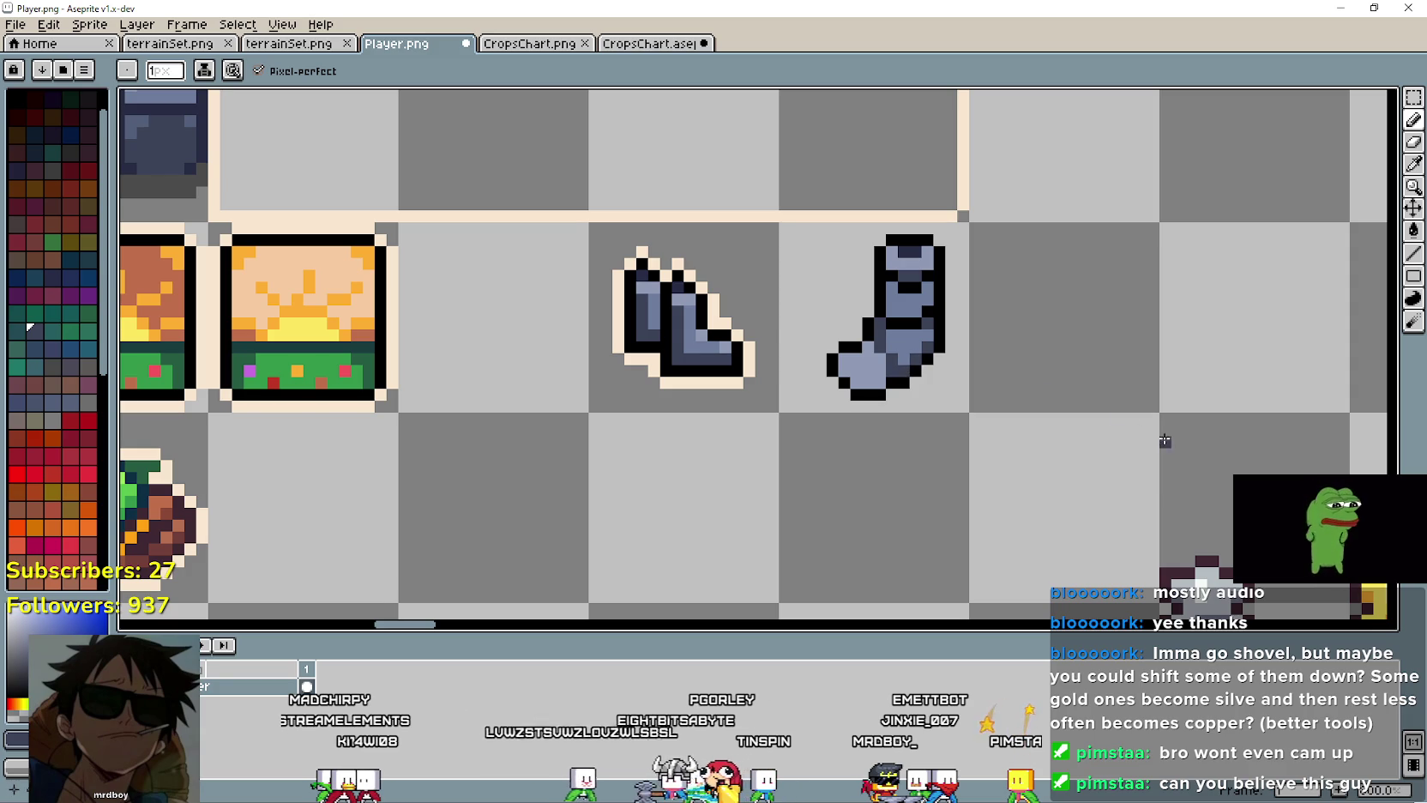
scroll(1058, 409, "up", 1)
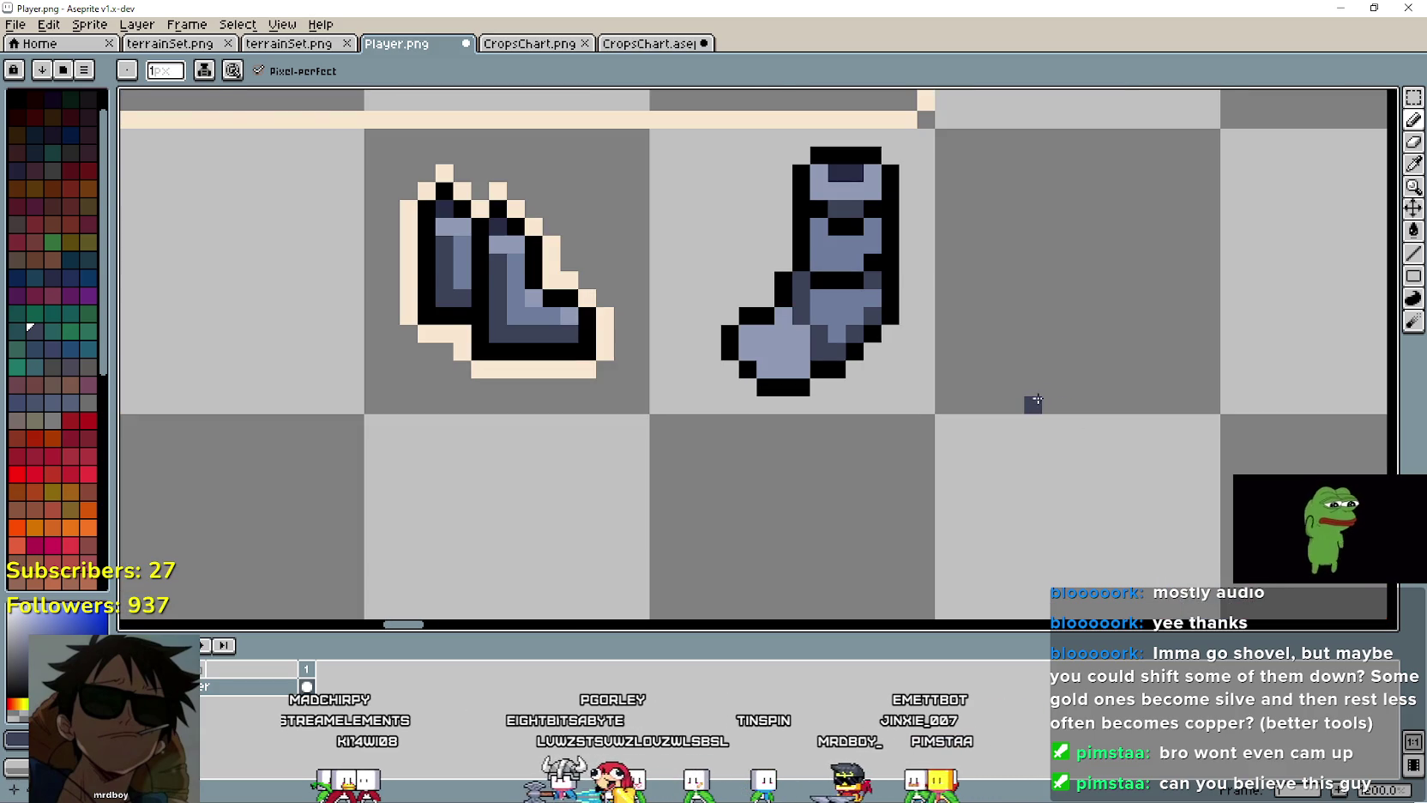
scroll(1033, 393, "up", 1)
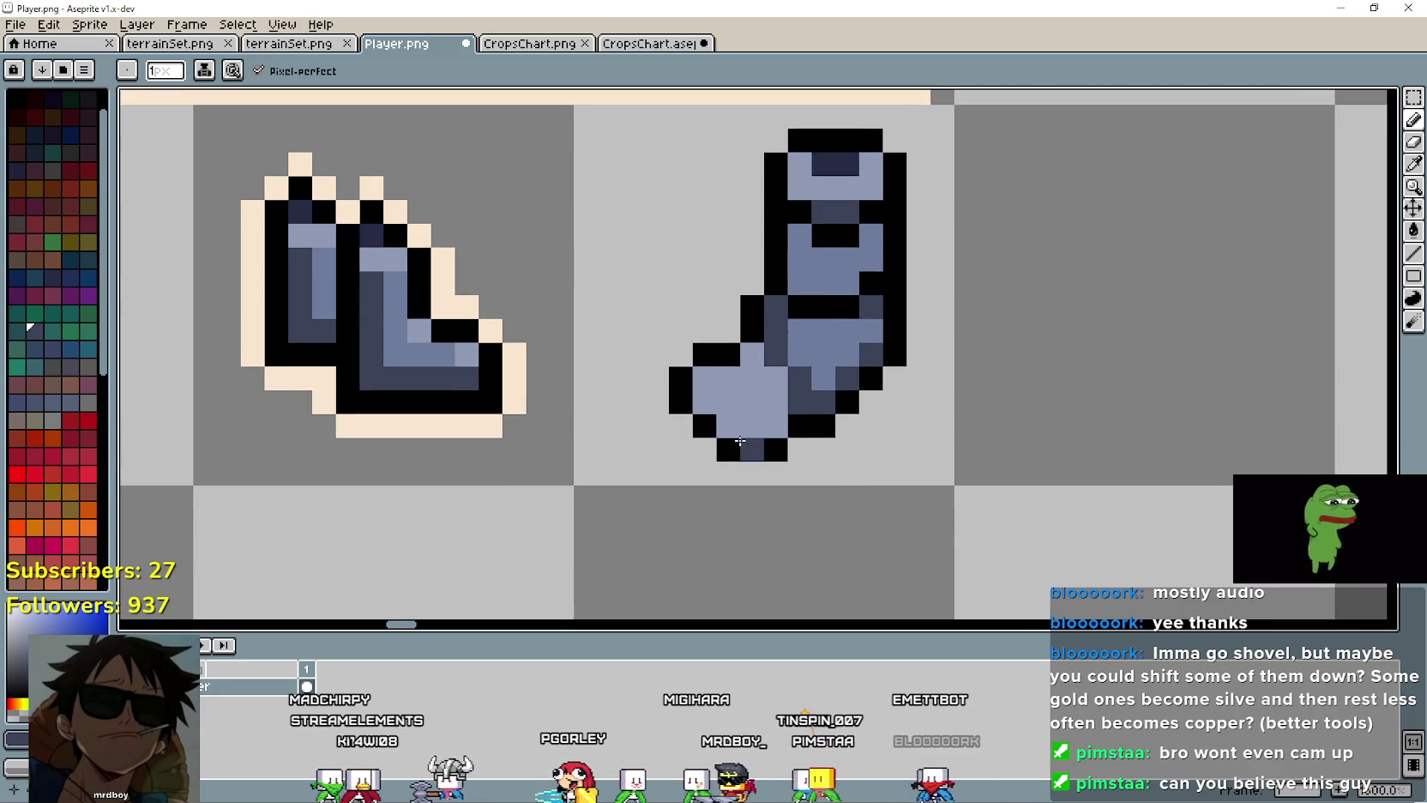
scroll(981, 484, "down", 2)
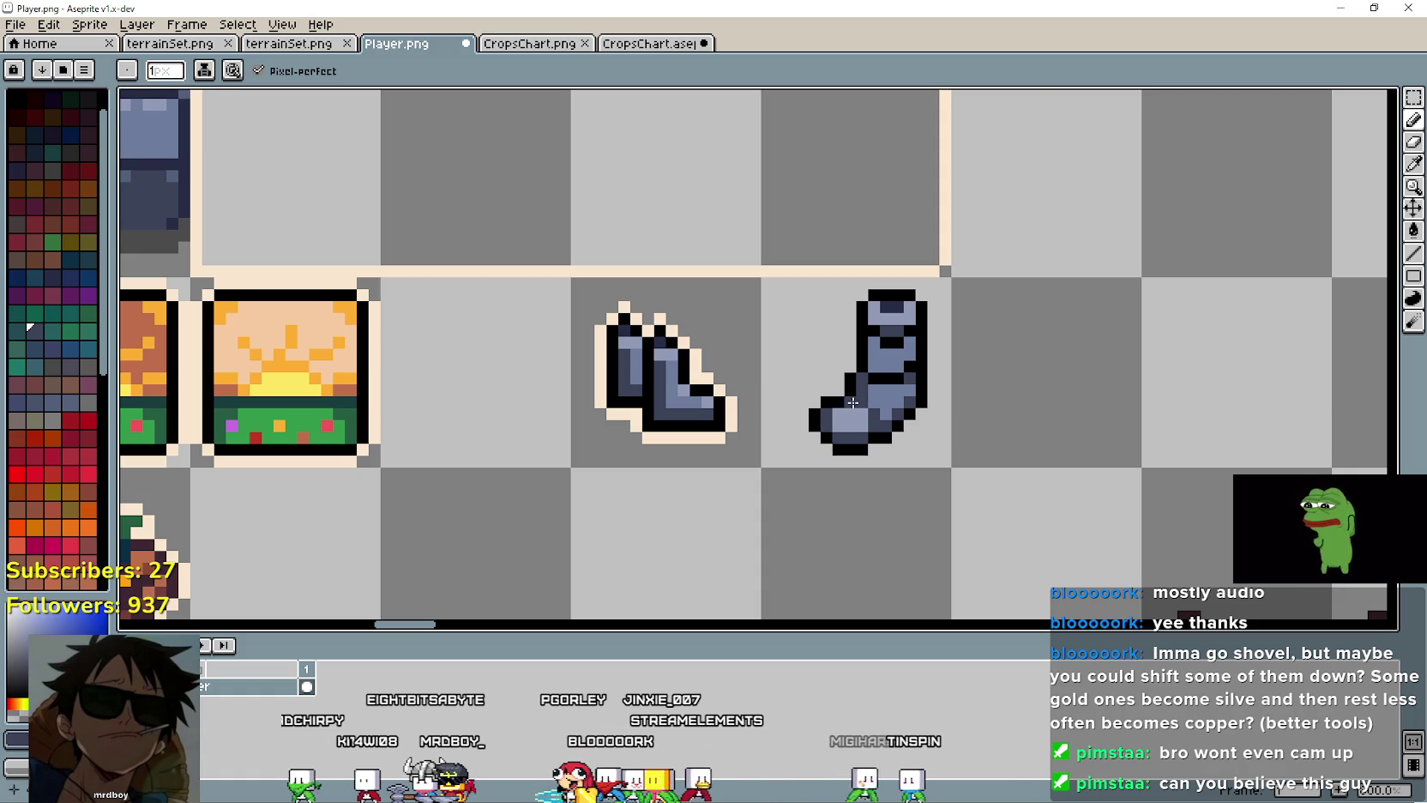
scroll(853, 441, "down", 3)
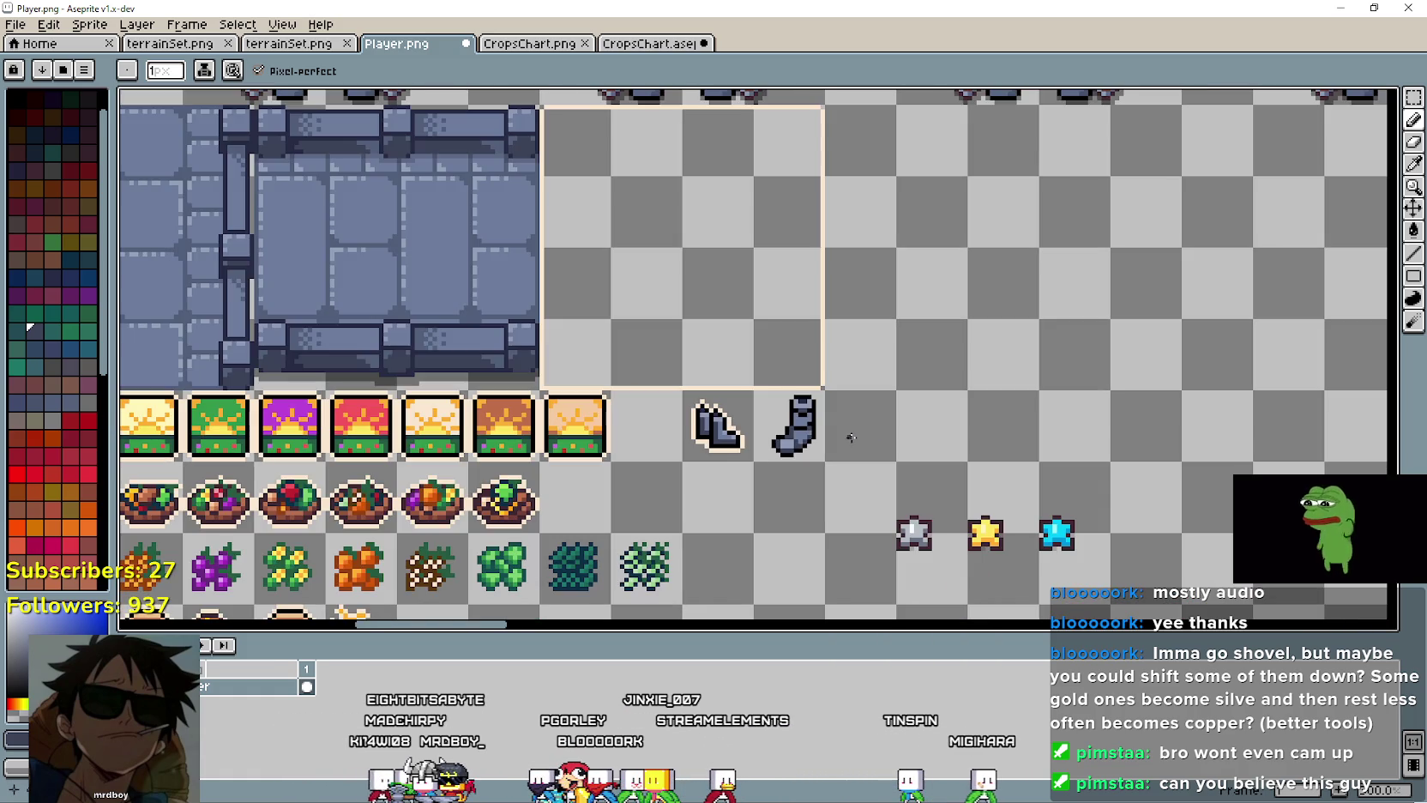
scroll(920, 484, "up", 1)
scroll(942, 478, "up", 1)
scroll(940, 484, "down", 1)
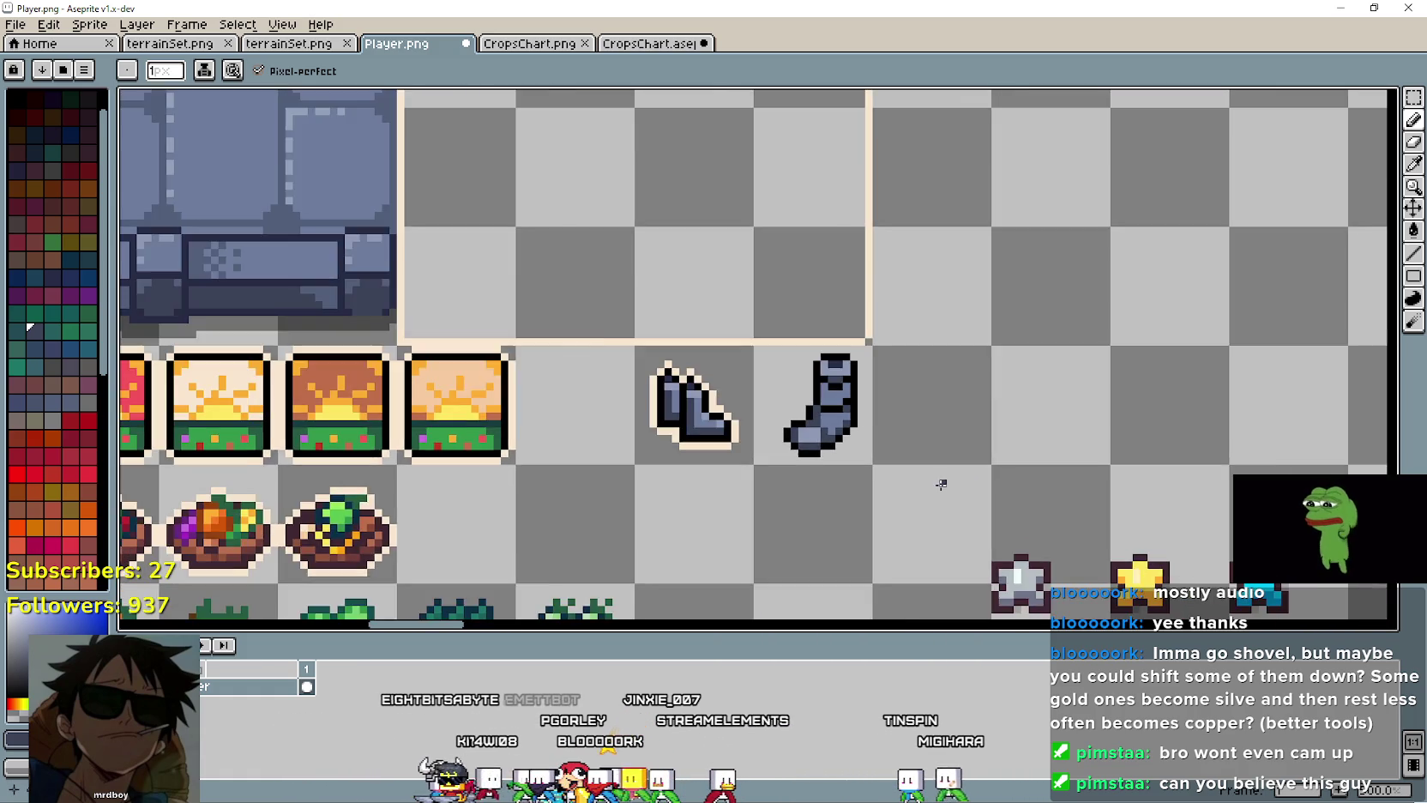
scroll(934, 490, "up", 1)
scroll(933, 488, "down", 4)
scroll(944, 472, "up", 1)
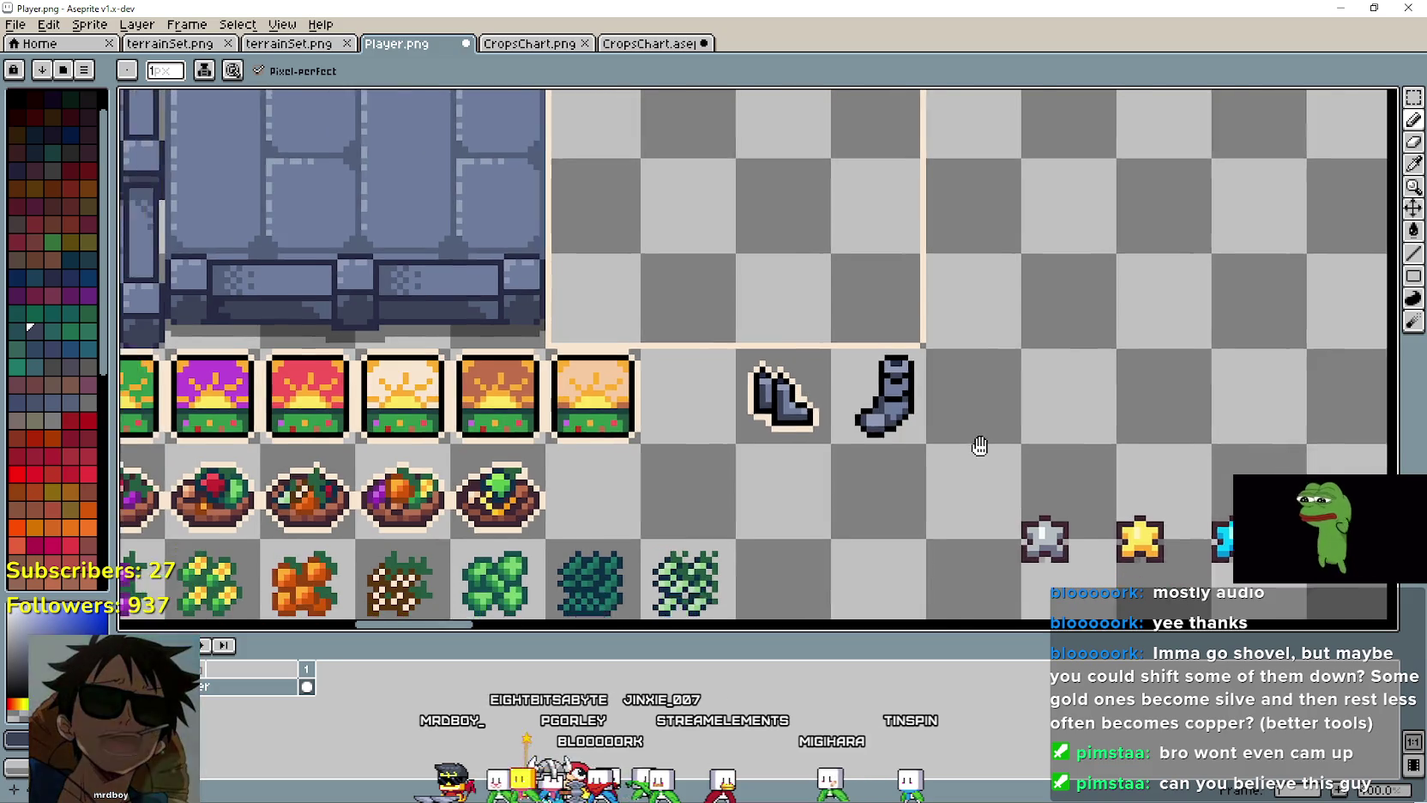
scroll(943, 420, "up", 2)
scroll(910, 382, "up", 1)
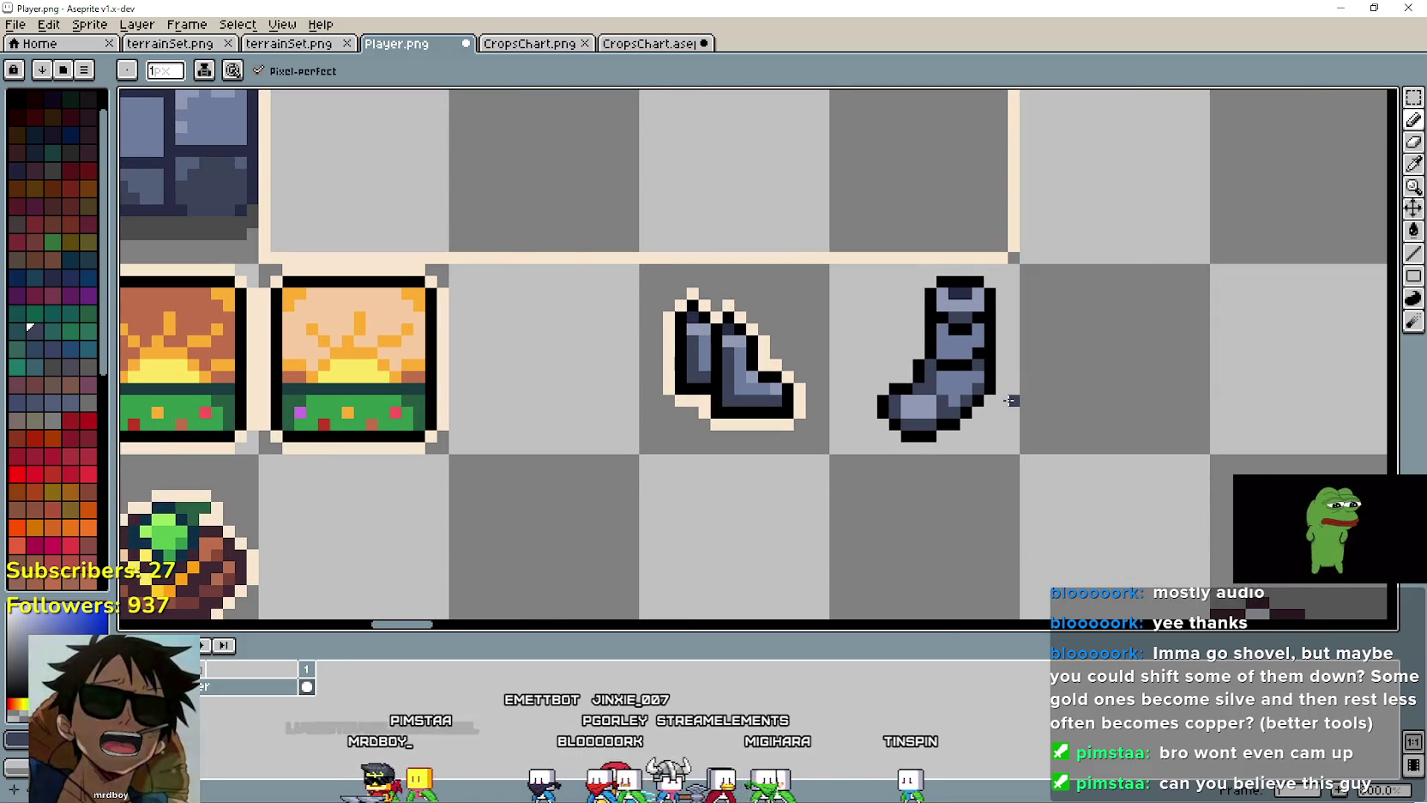
scroll(1013, 400, "up", 1)
scroll(1020, 356, "up", 1)
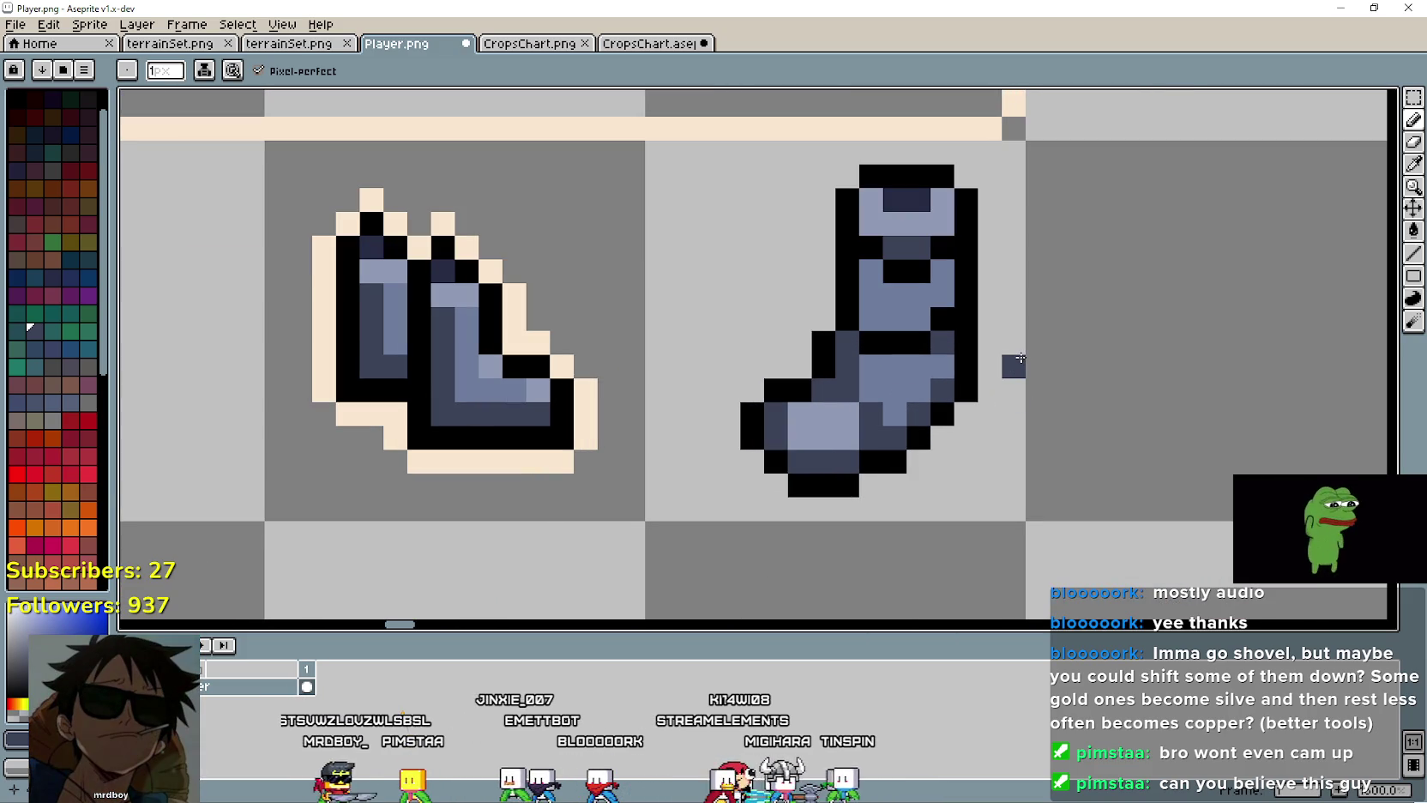
Step: Sample black from the outline and place black detail pixels in the sock's foot
key("i")
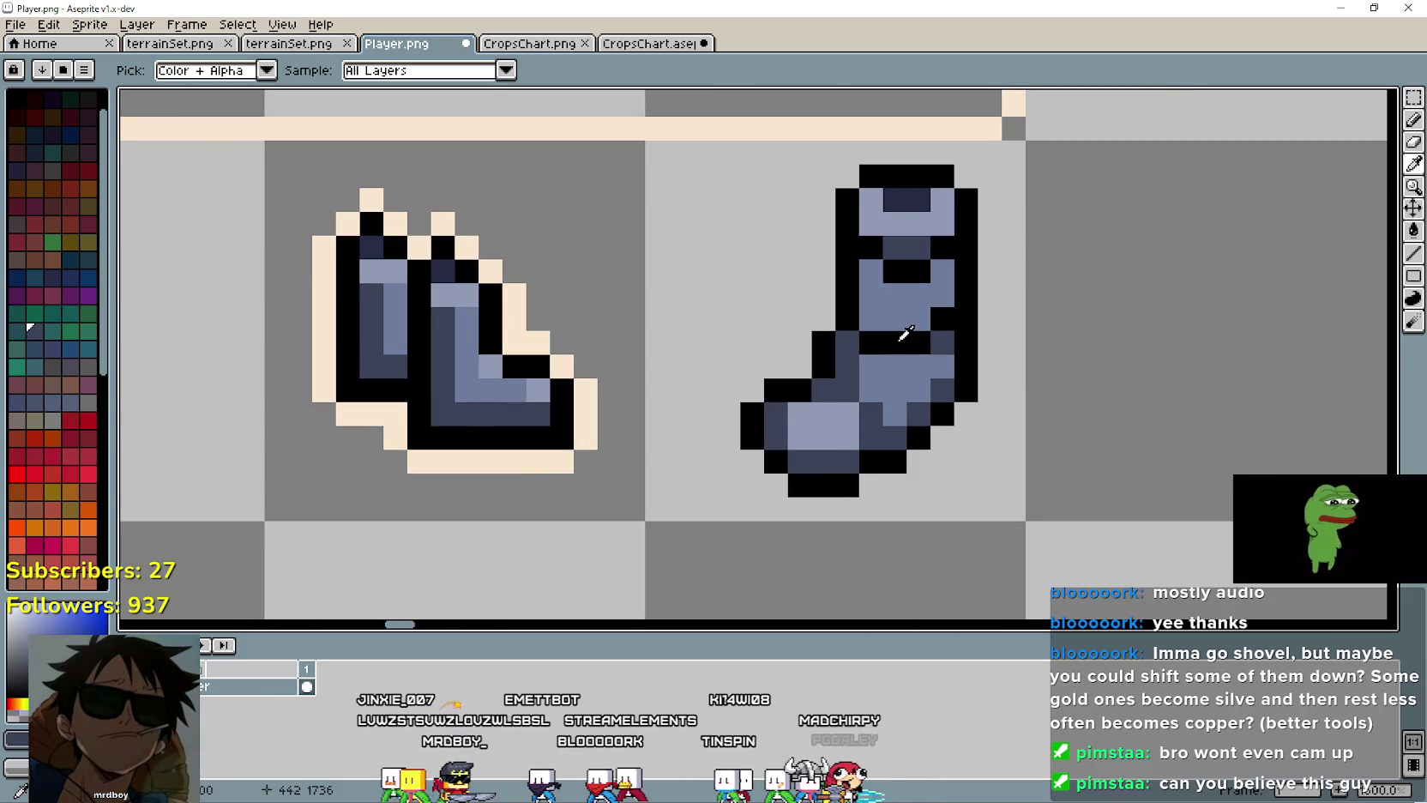
left_click(903, 335)
key("b")
left_click(1060, 318)
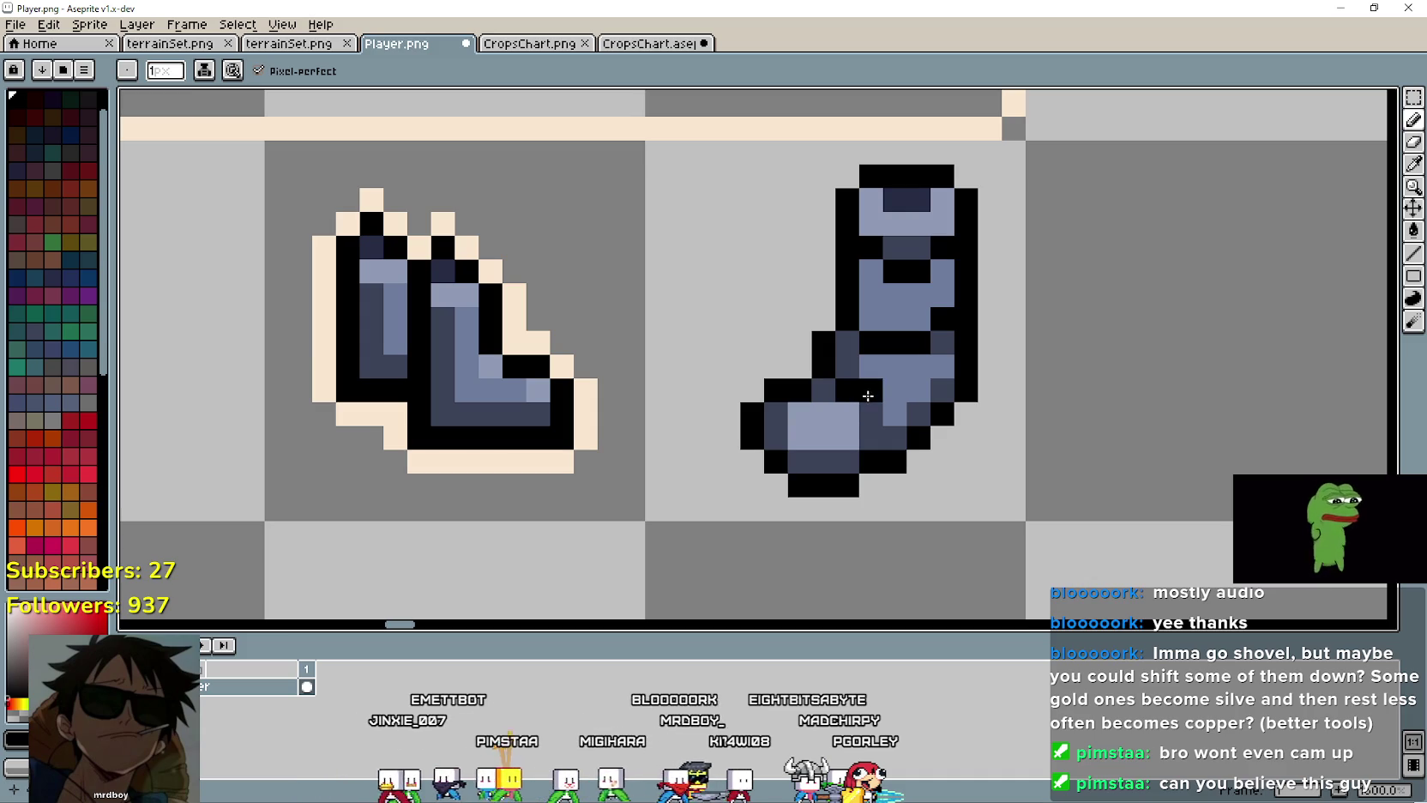
key("ctrl+z")
left_click(846, 415)
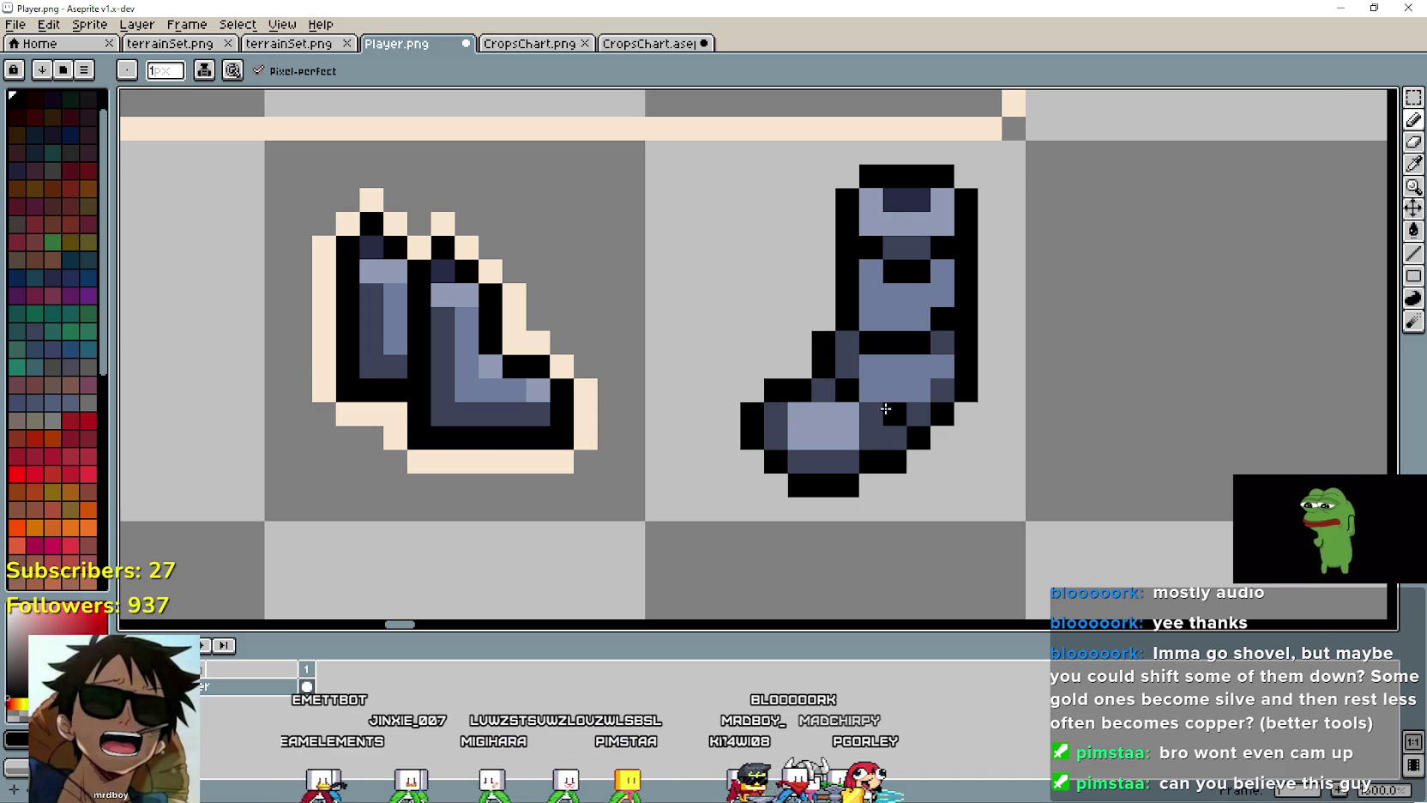
key("ctrl+z")
left_click(886, 408)
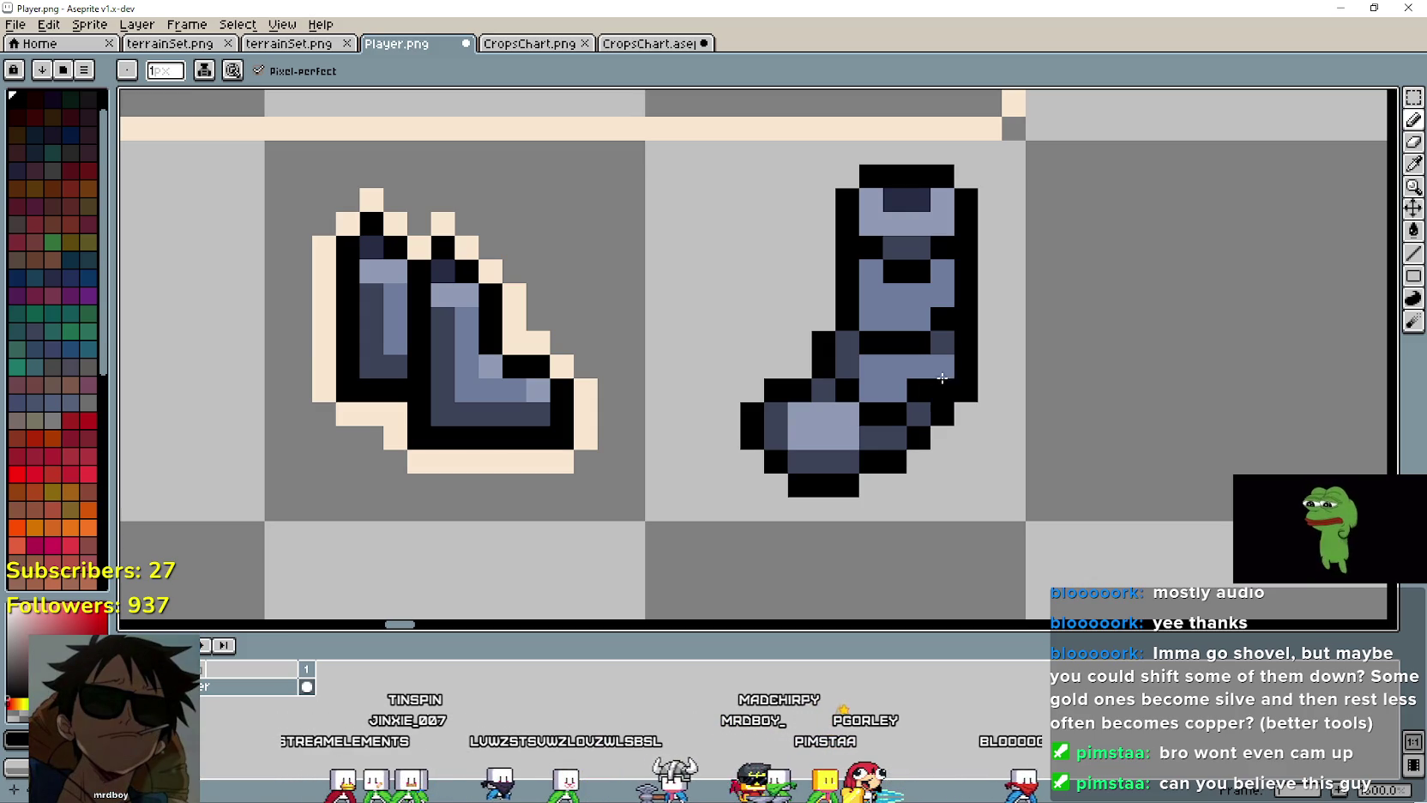
Step: Undo the last black pixel, recolour a foot pixel light blue-grey, and switch to Godot
scroll(1087, 439, "down", 3)
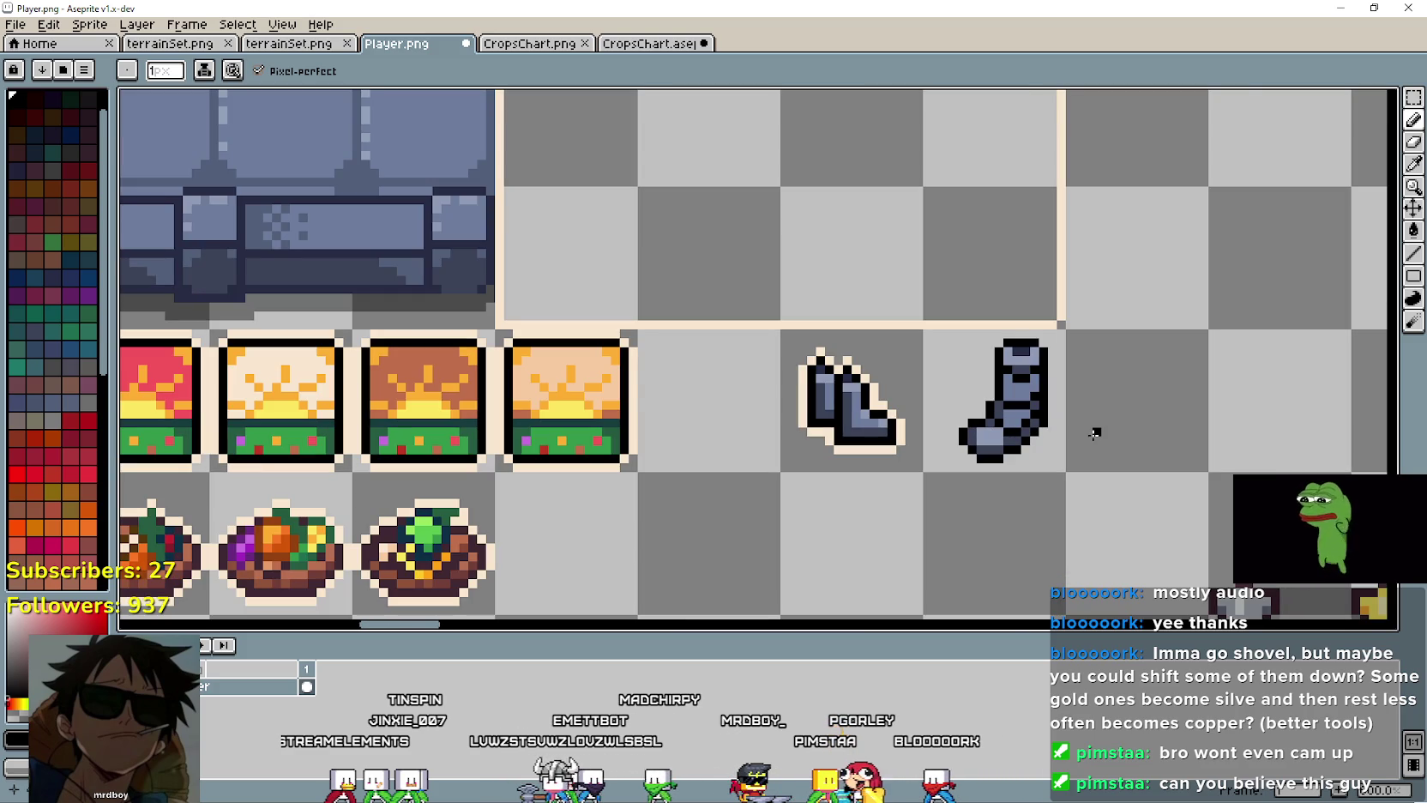
scroll(1036, 432, "up", 3)
key("ctrl+z")
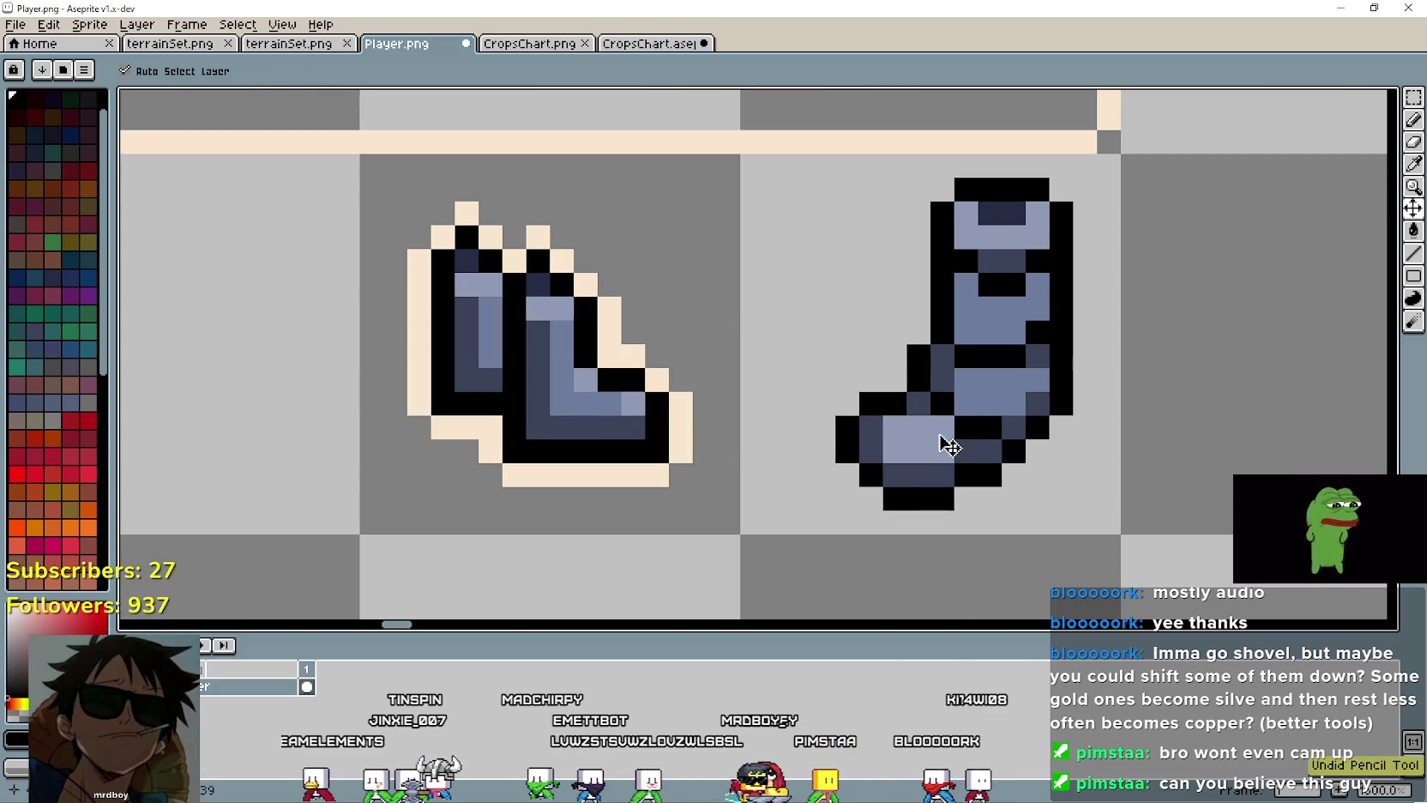
left_click(993, 436)
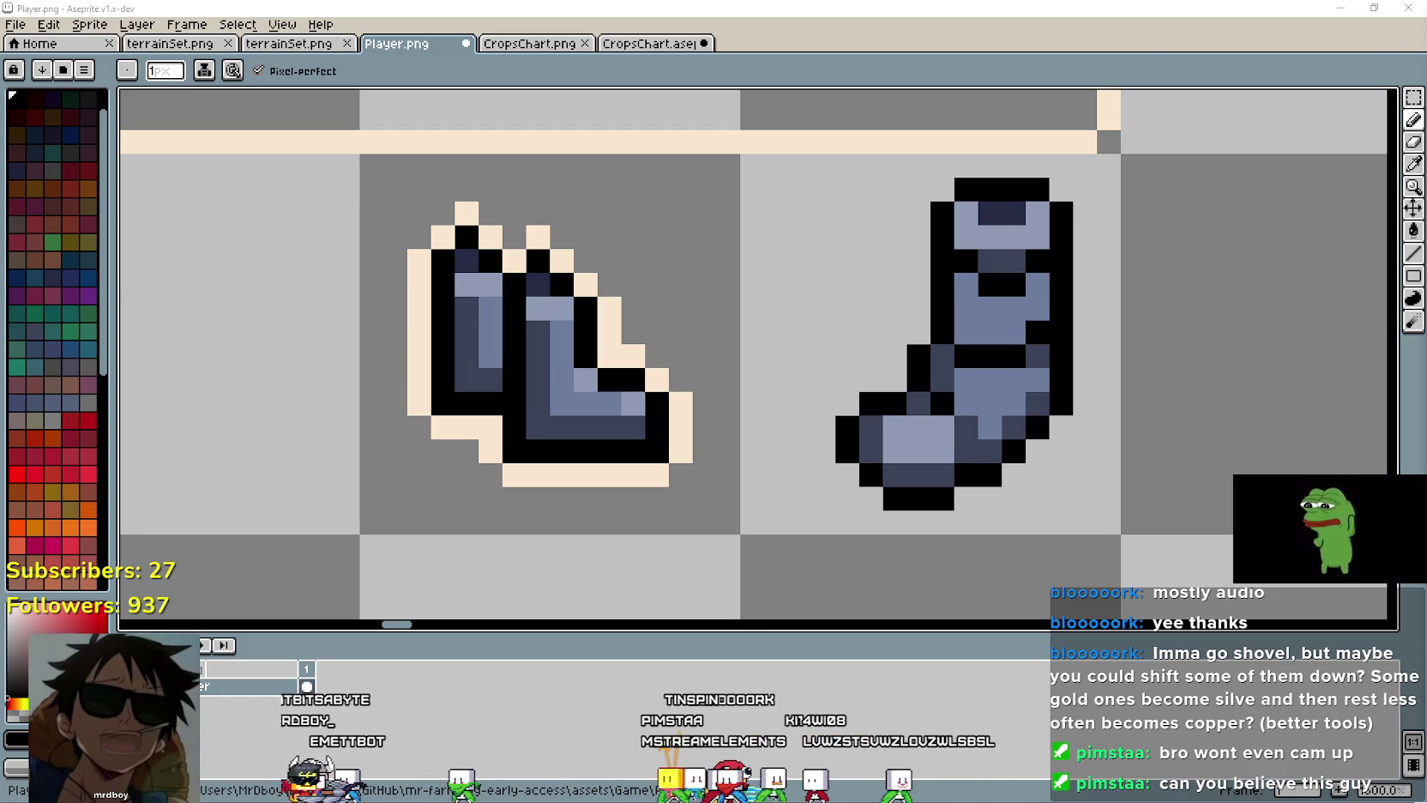
key("alt+Tab")
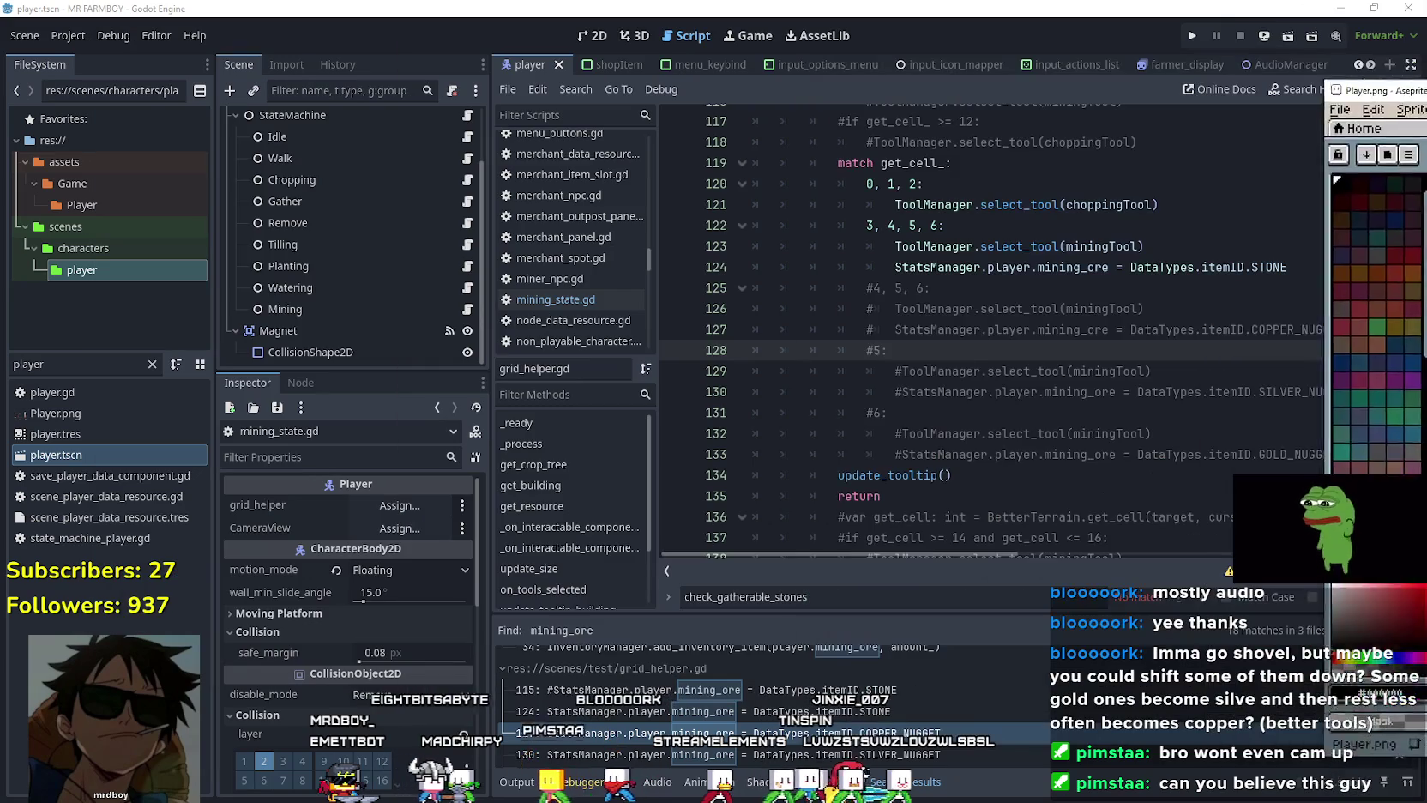